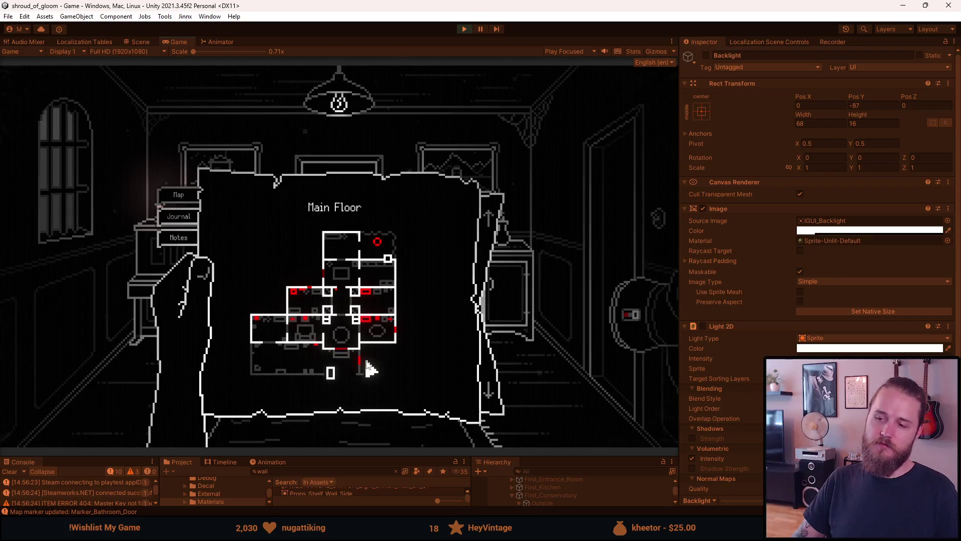
Step: Close the Main Floor map and walk through the fireplace and entrance rooms into the kitchen
{"action": "mouse_move", "coordinate": [363, 365]}
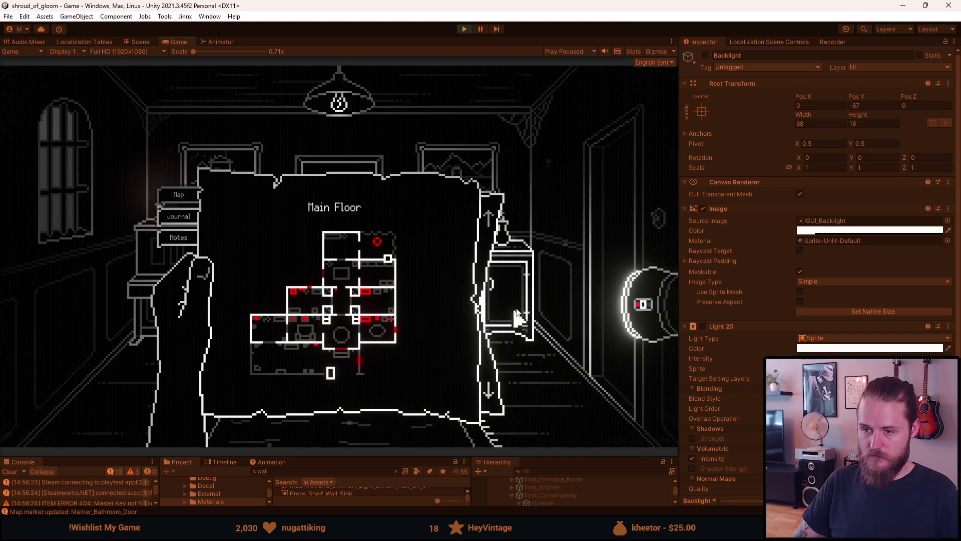
{"action": "key", "text": "Escape"}
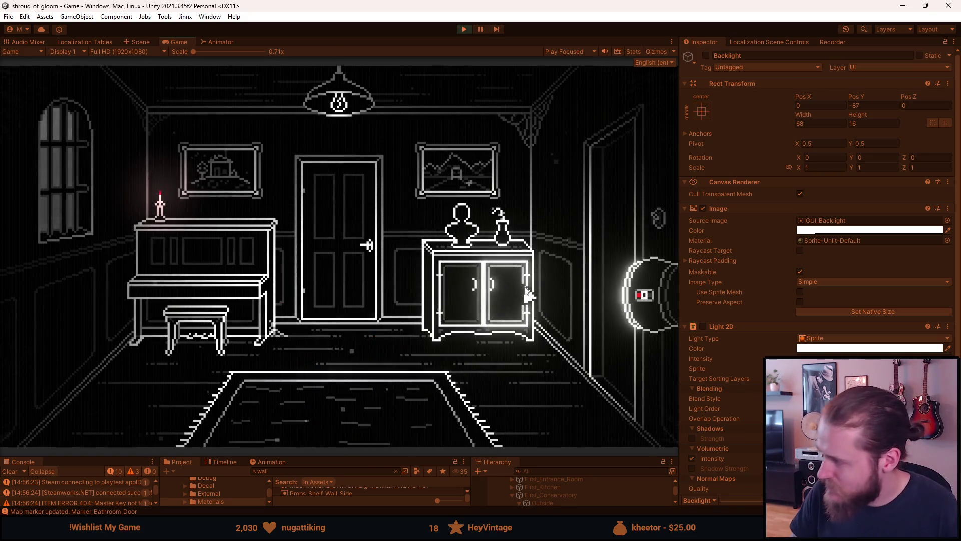
{"action": "left_click", "coordinate": [581, 233]}
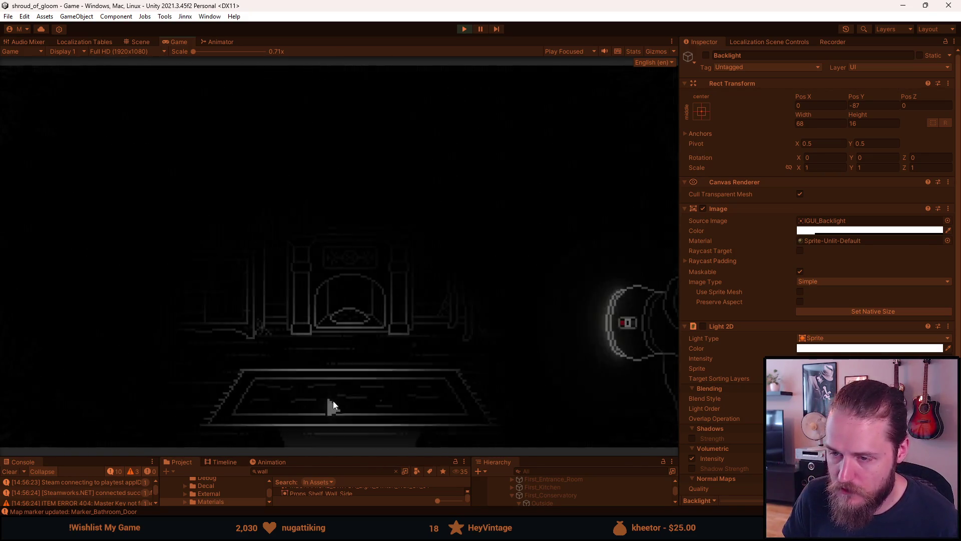
{"action": "left_click", "coordinate": [332, 426]}
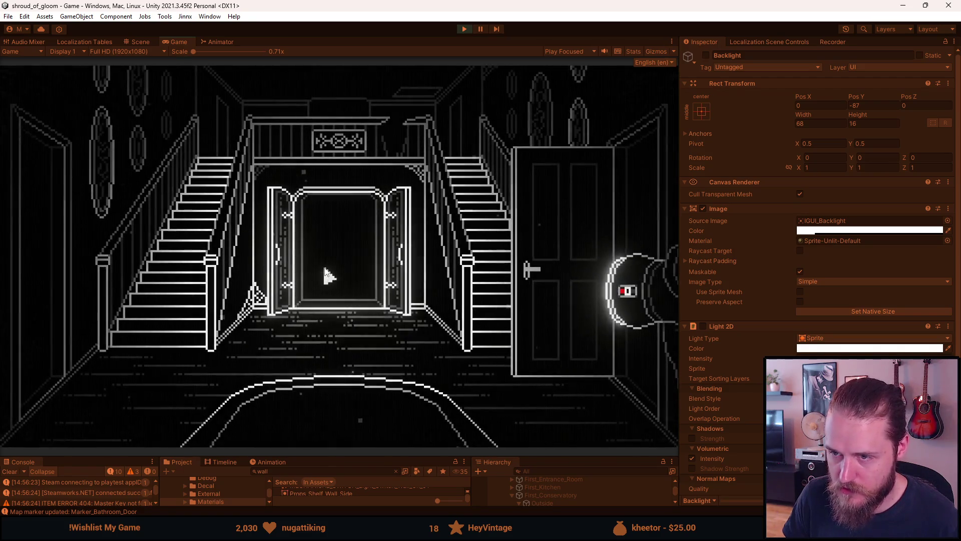
{"action": "left_click", "coordinate": [324, 268]}
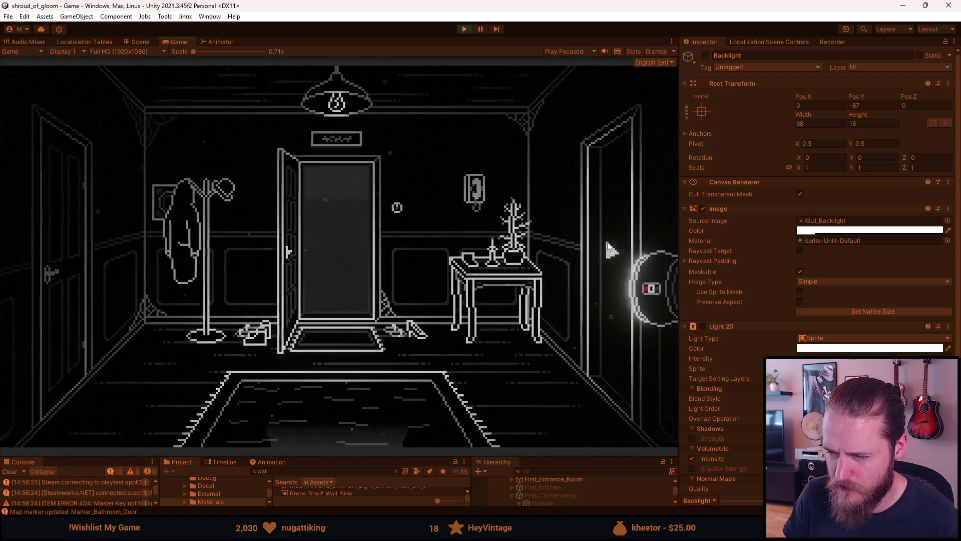
{"action": "left_click", "coordinate": [608, 247]}
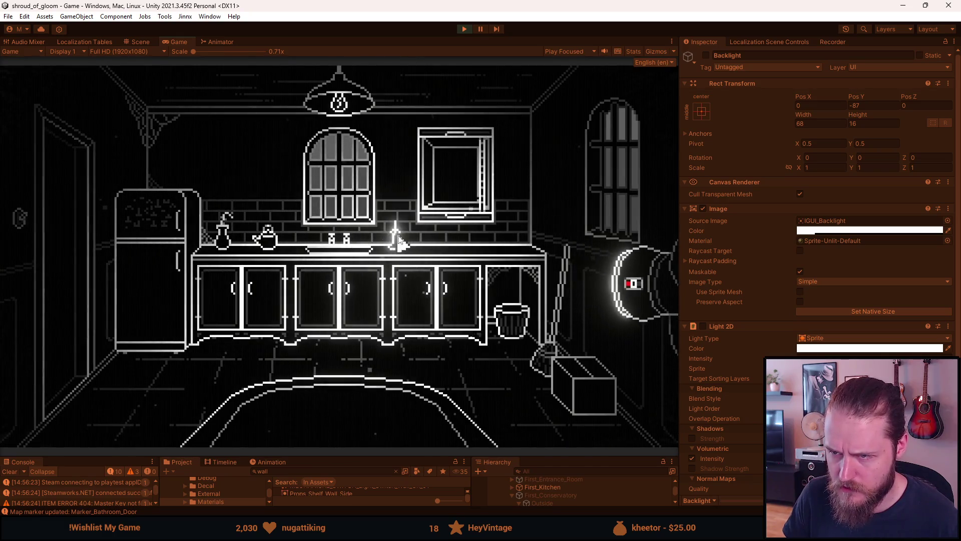
Step: Open the kitchen fridge, the pot cabinet and two other lower cabinet doors
{"action": "left_click", "coordinate": [142, 278]}
{"action": "left_click", "coordinate": [320, 320]}
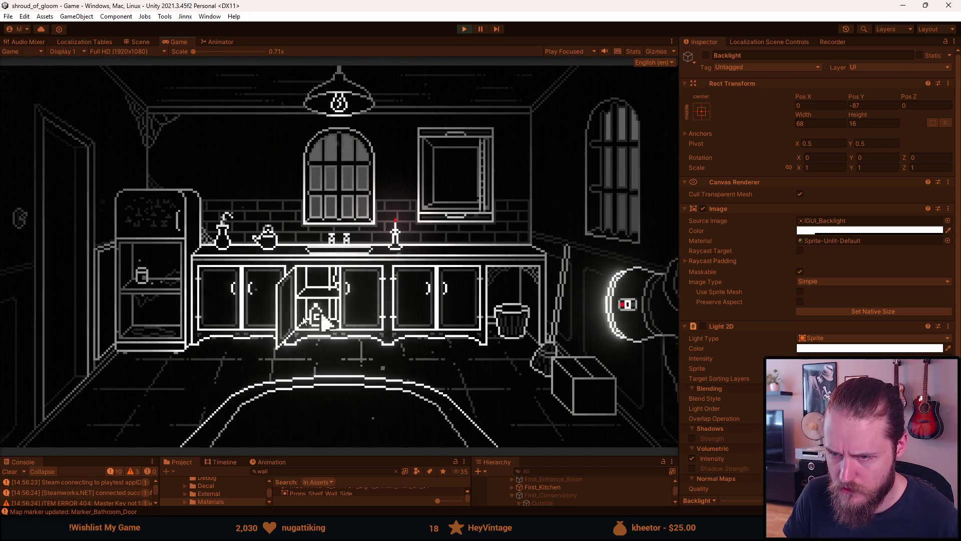
{"action": "left_click", "coordinate": [465, 301]}
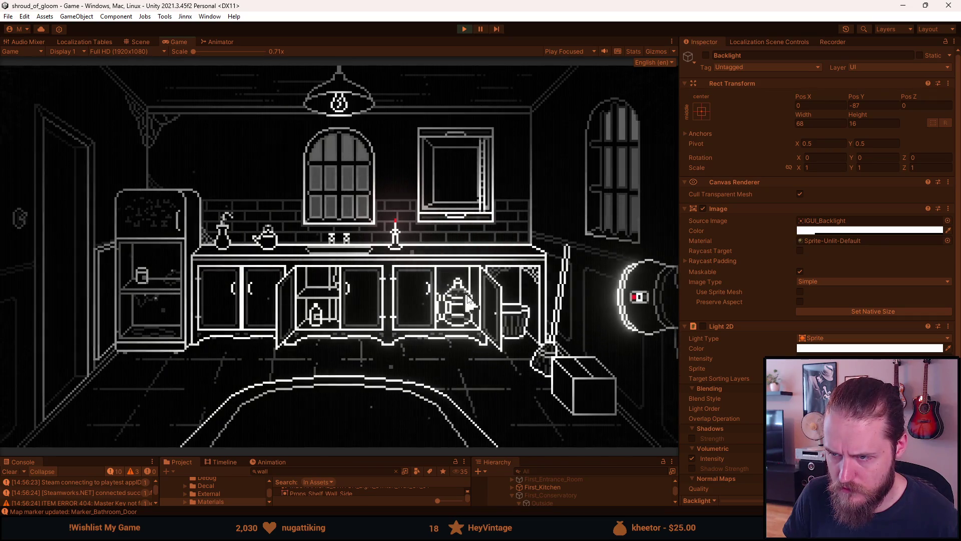
{"action": "left_click", "coordinate": [260, 300]}
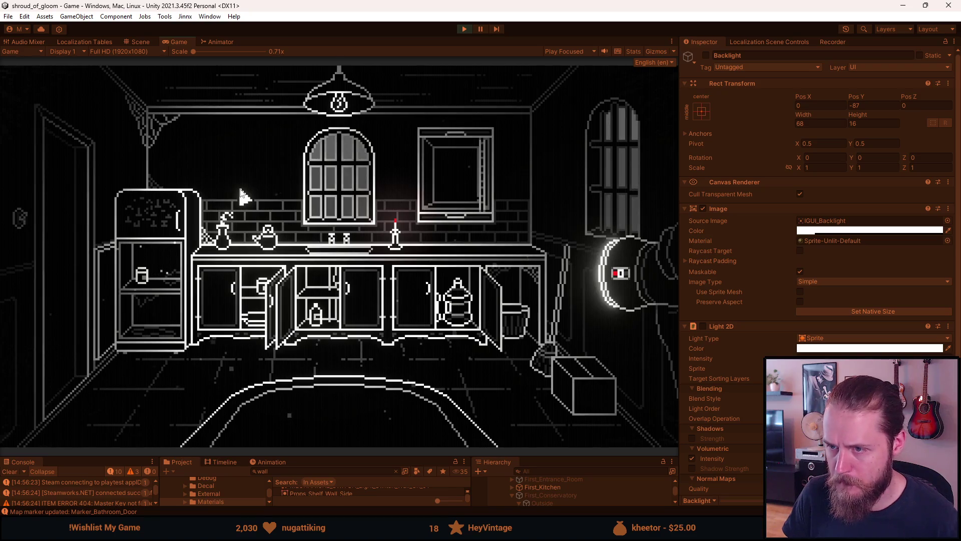
{"action": "key", "text": "grave"}
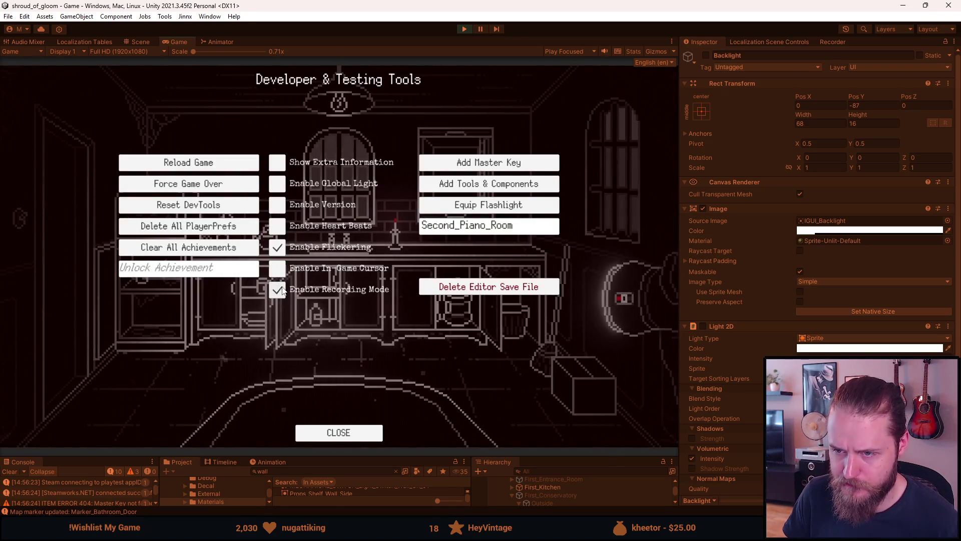
{"action": "key", "text": "grave"}
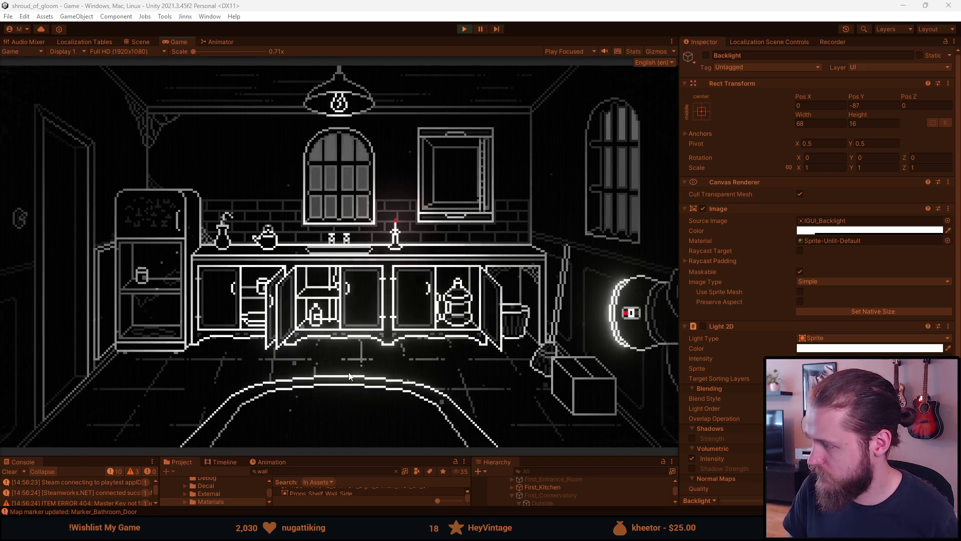
{"action": "key", "text": "F1"}
Step: Enter Basement_Workshop in the Teleport to Room field and teleport the player there
{"action": "left_click", "coordinate": [465, 223]}
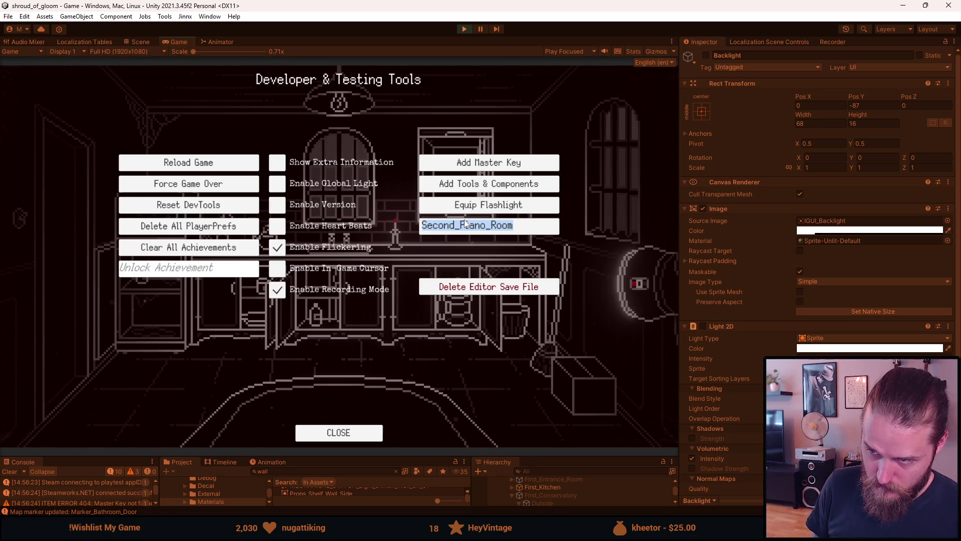
{"action": "type", "text": "Base"}
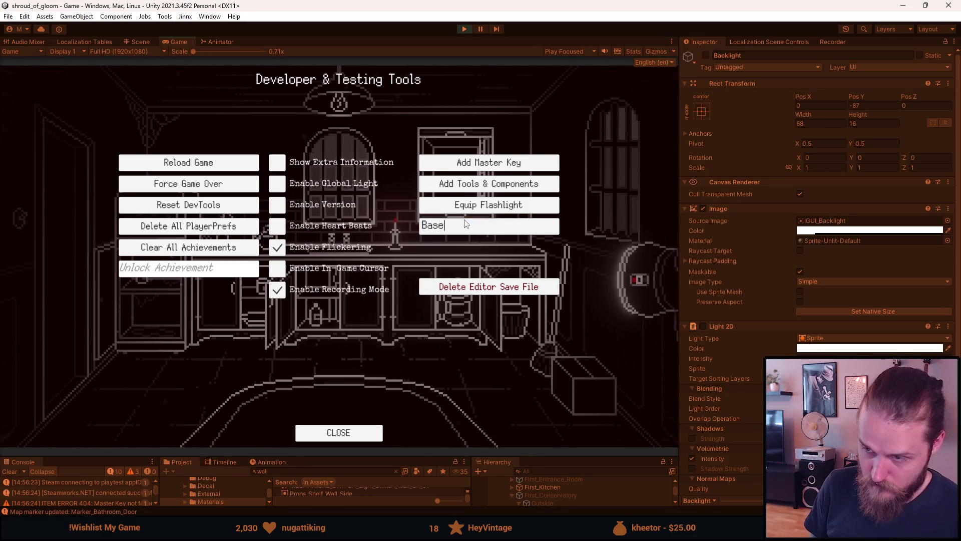
{"action": "type", "text": "ment_Worksshop"}
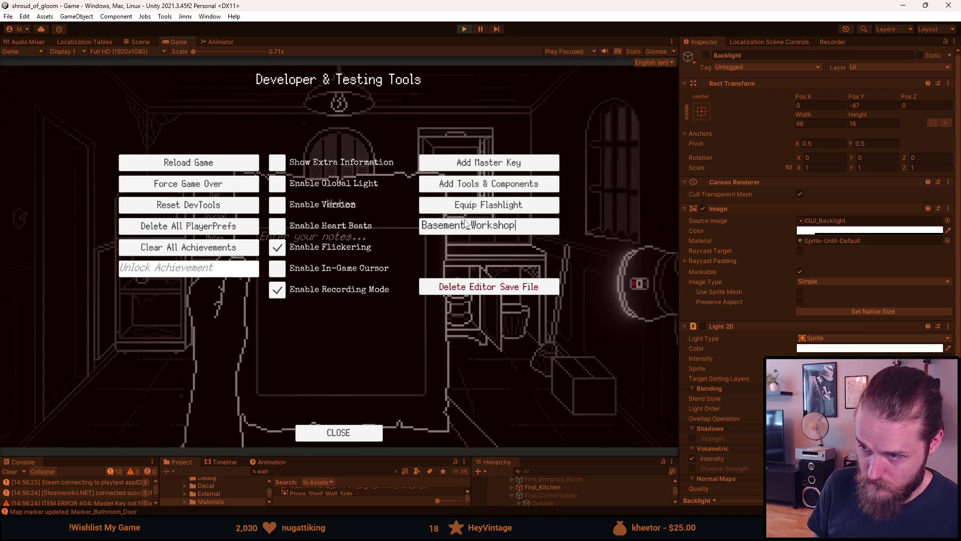
{"action": "key", "text": "F1"}
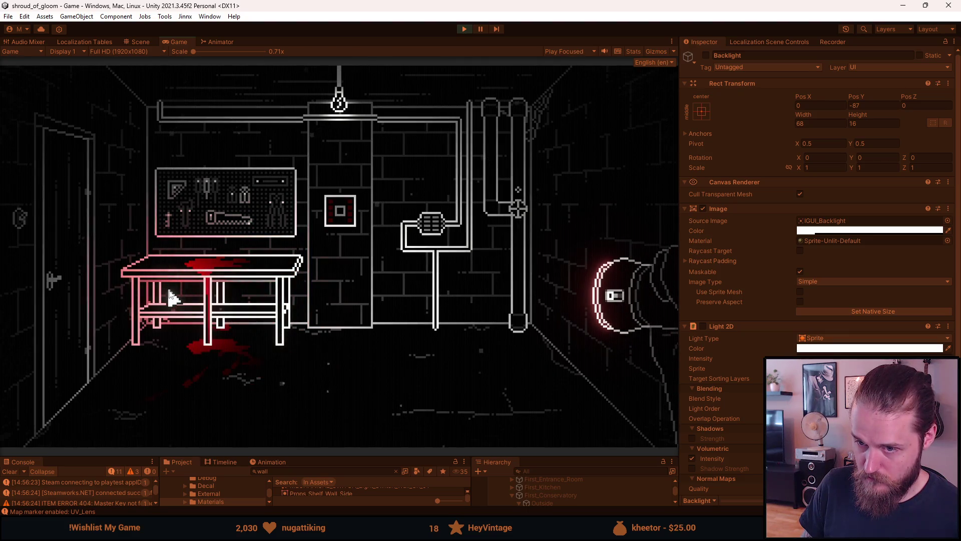
Step: Toggle the developer tools overlay, then pause the game and dismiss the Paused menu
{"action": "key", "text": "F1"}
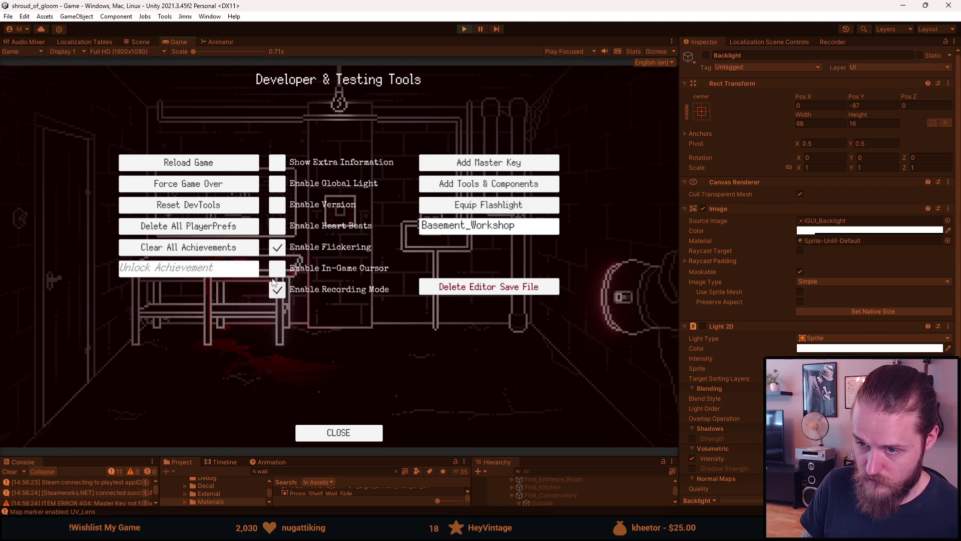
{"action": "key", "text": "F1"}
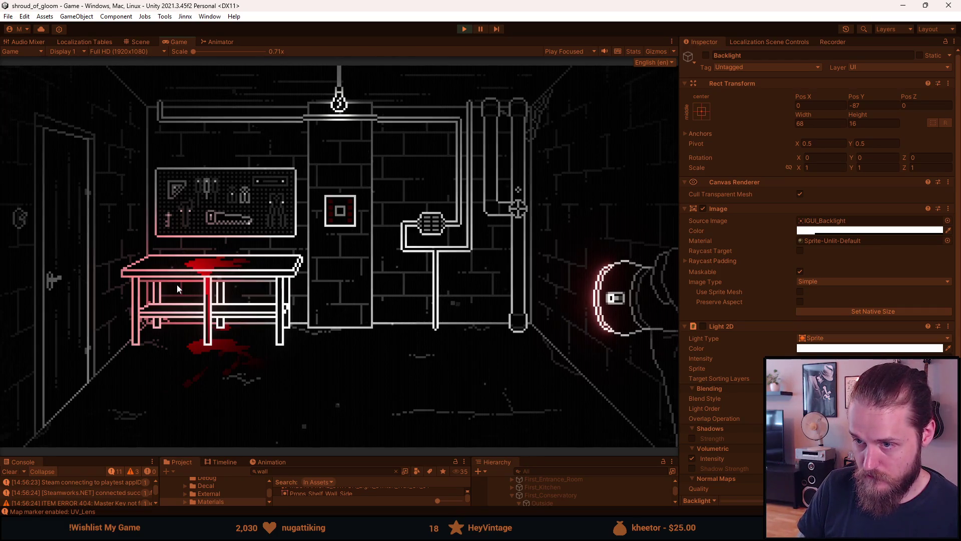
{"action": "key", "text": "Escape"}
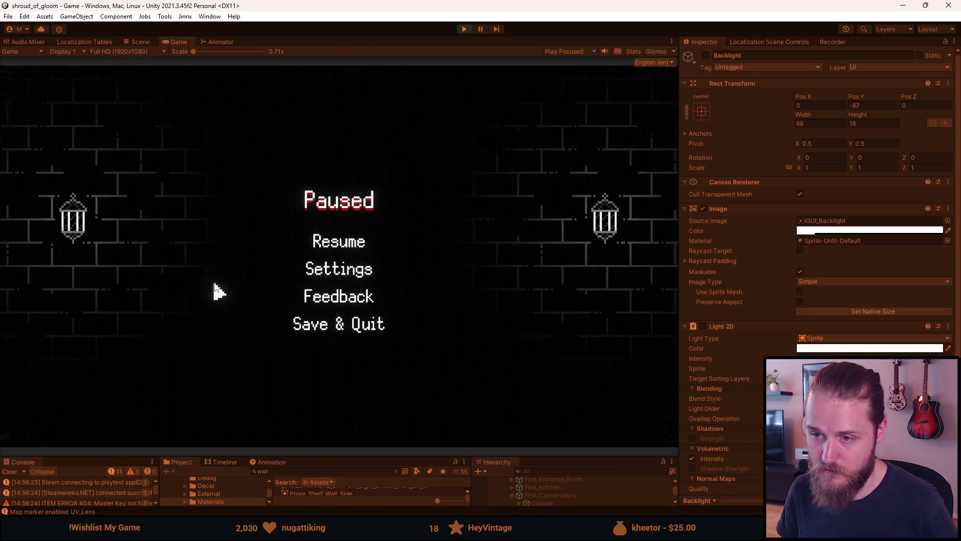
{"action": "left_click", "coordinate": [358, 241]}
Step: Set the Teleport to Room field to Basement_Hall_North and teleport there
{"action": "key", "text": "F1"}
{"action": "left_click", "coordinate": [478, 226]}
{"action": "type", "text": "f"}
{"action": "key", "text": "BackSpace"}
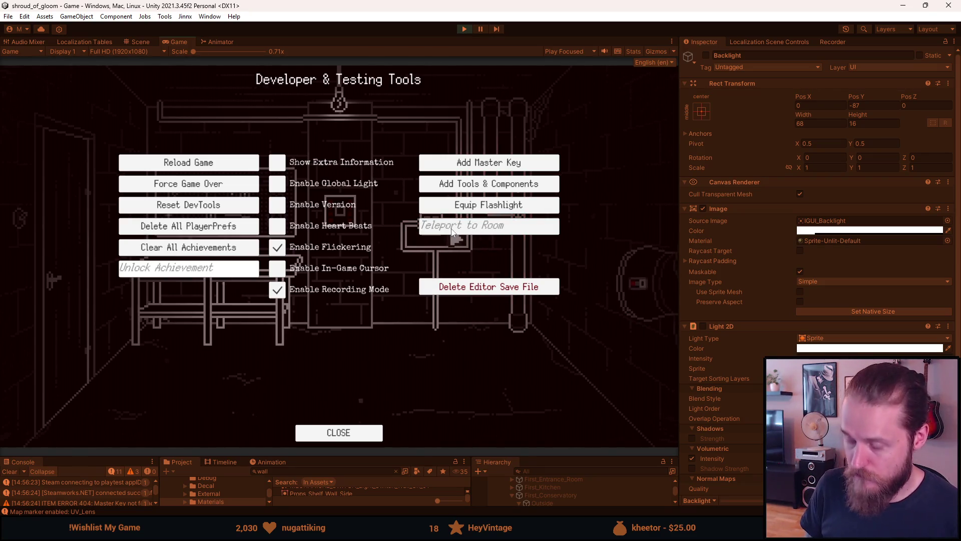
{"action": "type", "text": "Basement_"}
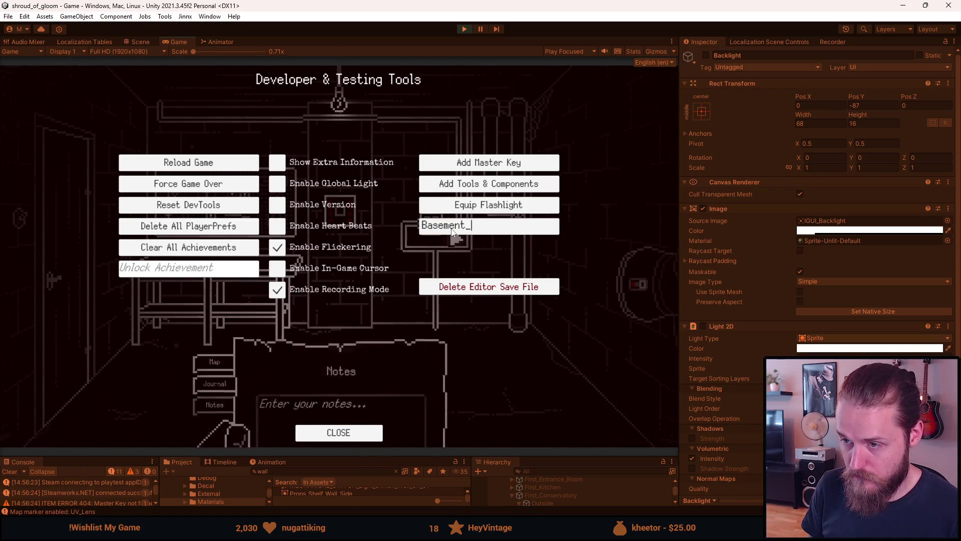
{"action": "type", "text": "Hall_North"}
{"action": "key", "text": "Return"}
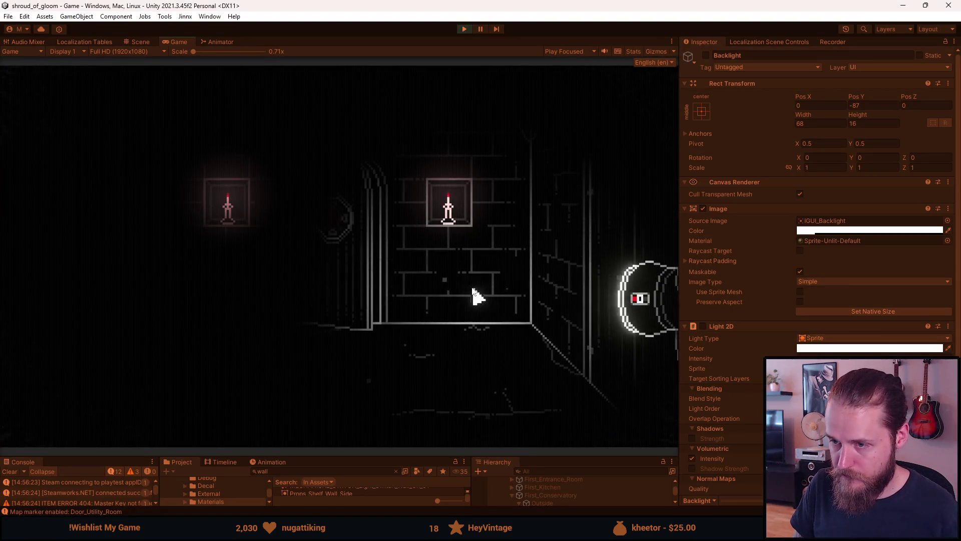
Step: Sweep the flashlight across the dark Basement_Hall_North room to reveal the arched door and brick wall
{"action": "mouse_move", "coordinate": [422, 265]}
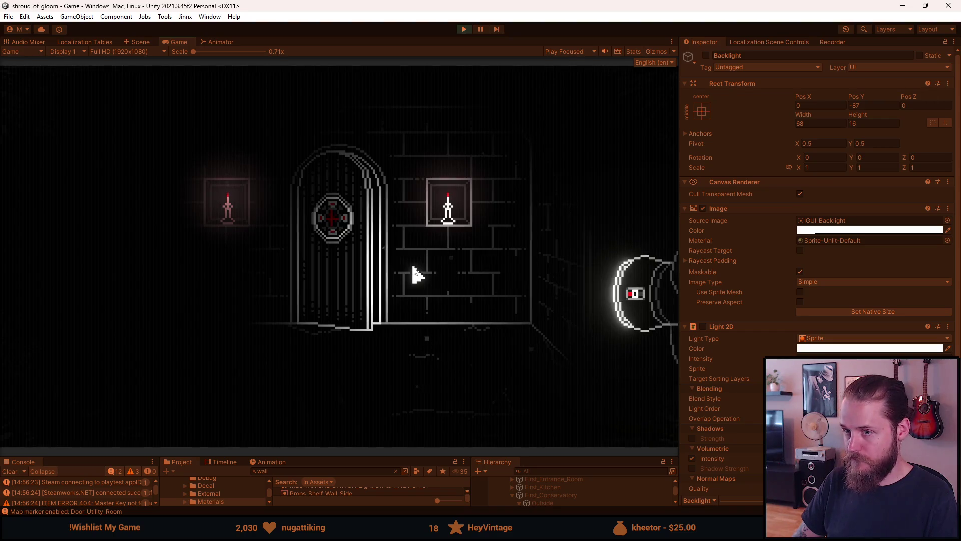
Step: Toggle Enable In-Game Cursor in Developer & Testing Tools, then pause the game
{"action": "key", "text": "F1"}
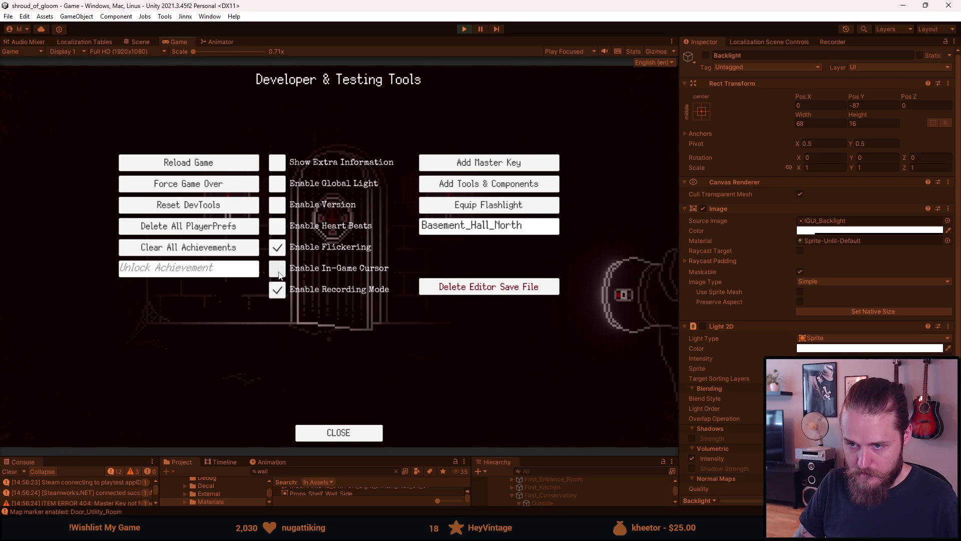
{"action": "left_click", "coordinate": [278, 270]}
{"action": "key", "text": "F1"}
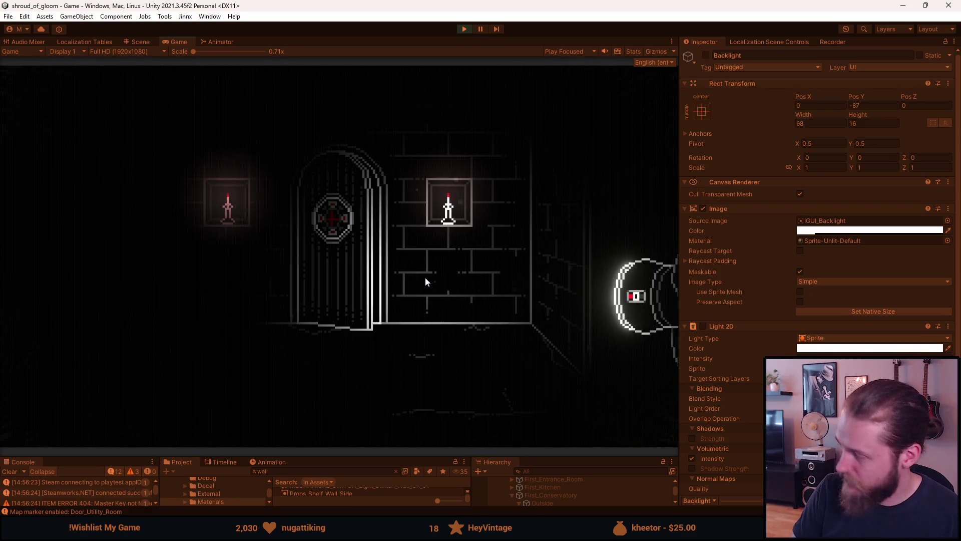
{"action": "key", "text": "Escape"}
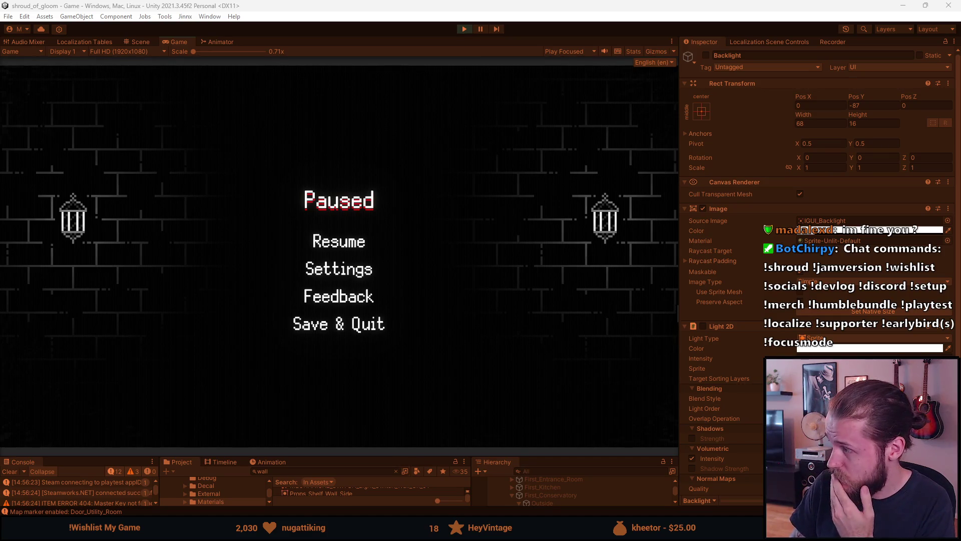
Step: Resume, teleport to Attic_Entrance_Room, and walk left toward the boxes
{"action": "left_click", "coordinate": [337, 245]}
{"action": "key", "text": "F1"}
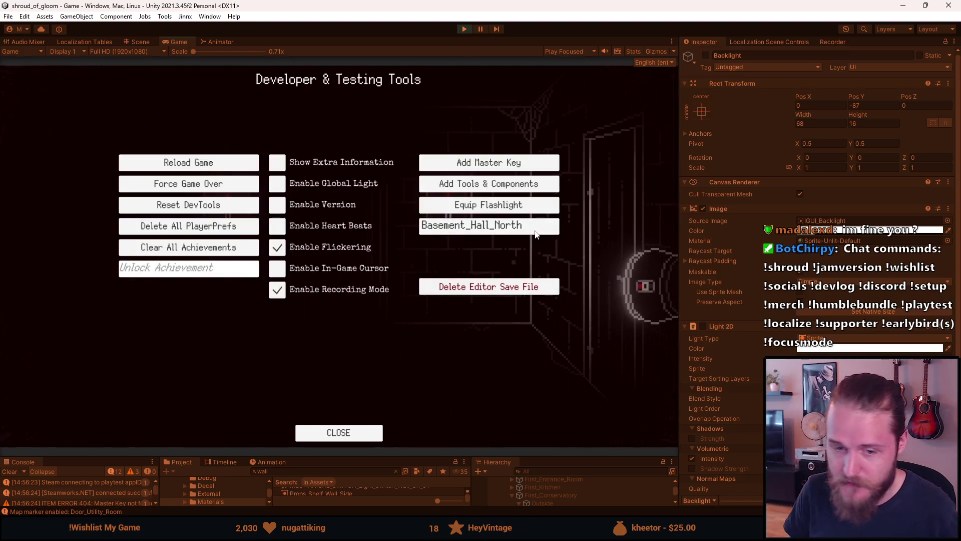
{"action": "left_click", "coordinate": [502, 229]}
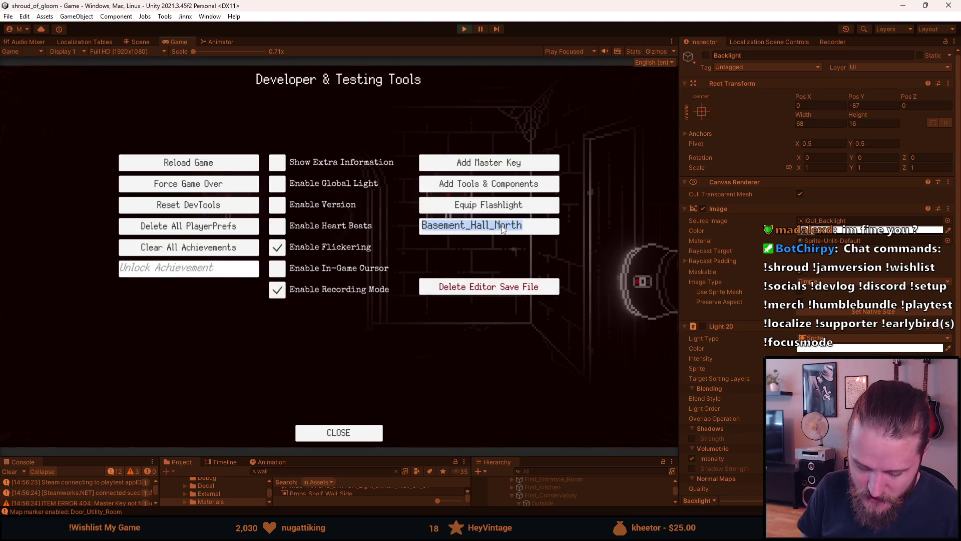
{"action": "key", "text": "BackSpace"}
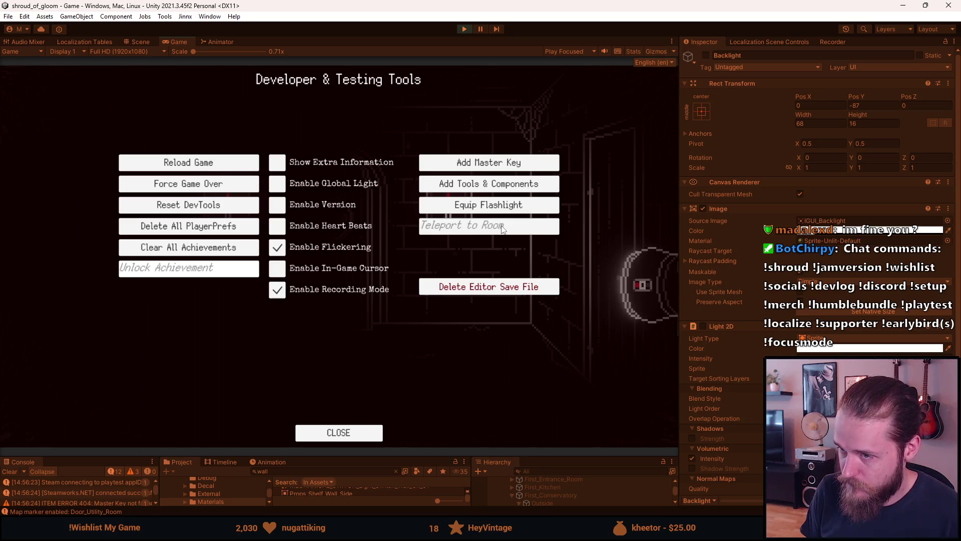
{"action": "type", "text": "Attic_Entrance_Room"}
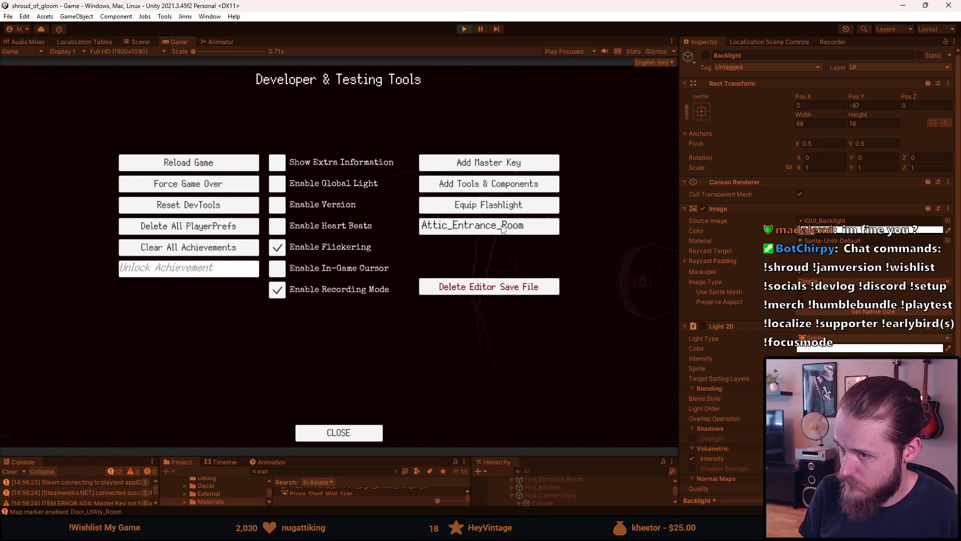
{"action": "key", "text": "Return"}
{"action": "key", "text": "a"}
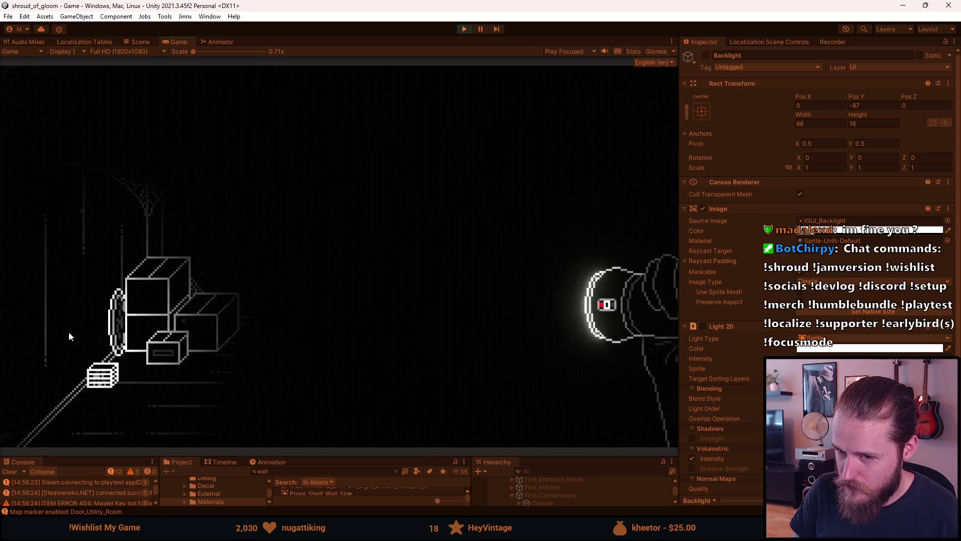
Step: Take the family photo out of the attic box, then go down into the next room
{"action": "left_click", "coordinate": [210, 338]}
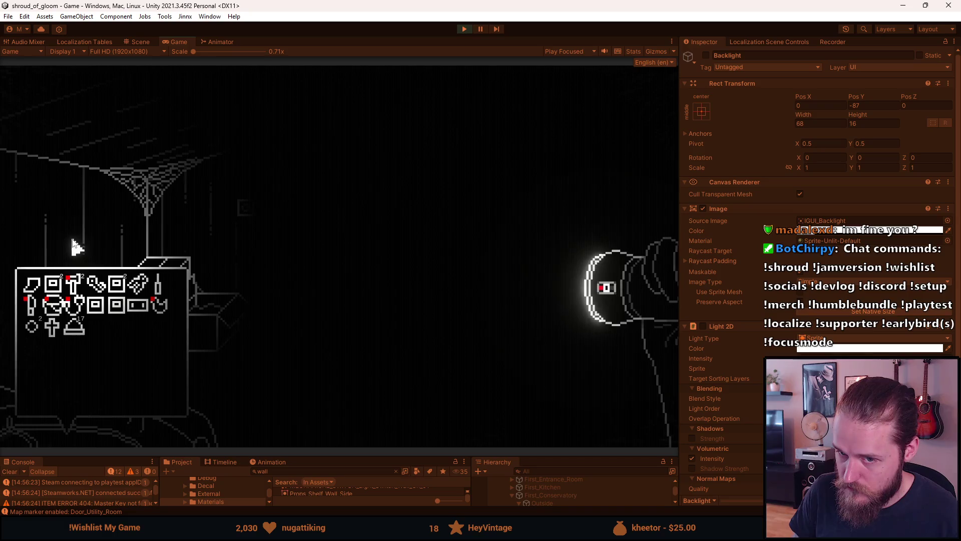
{"action": "left_click", "coordinate": [117, 283]}
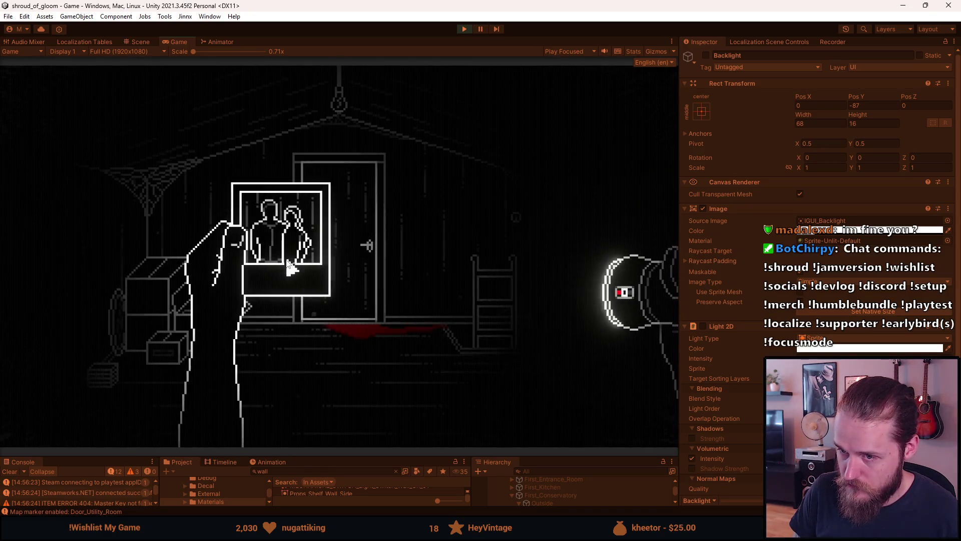
{"action": "key", "text": "F1"}
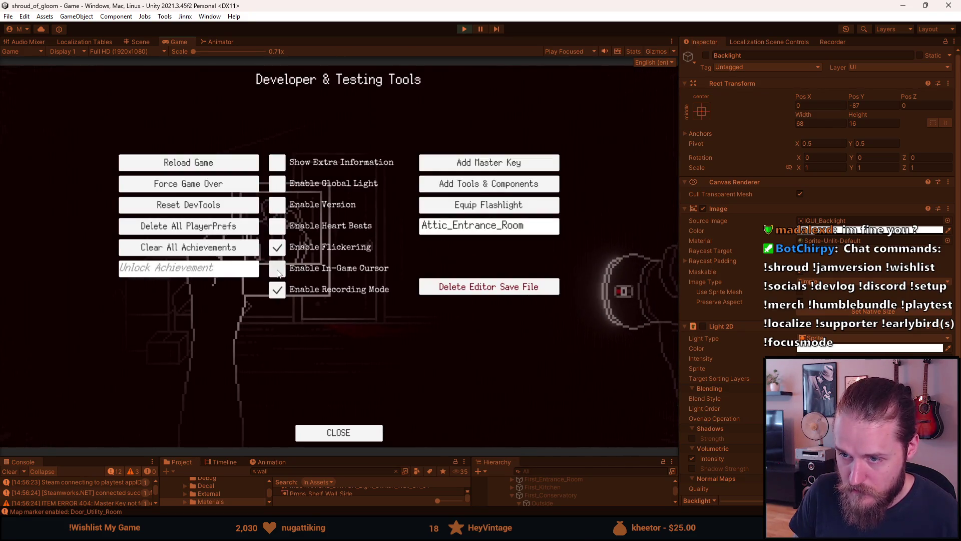
{"action": "key", "text": "F1"}
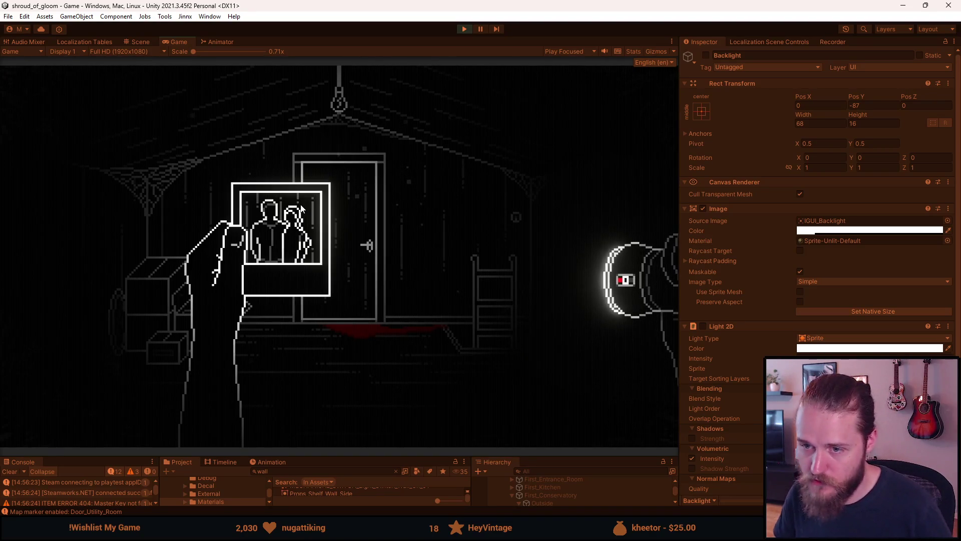
{"action": "key", "text": "alt+Tab"}
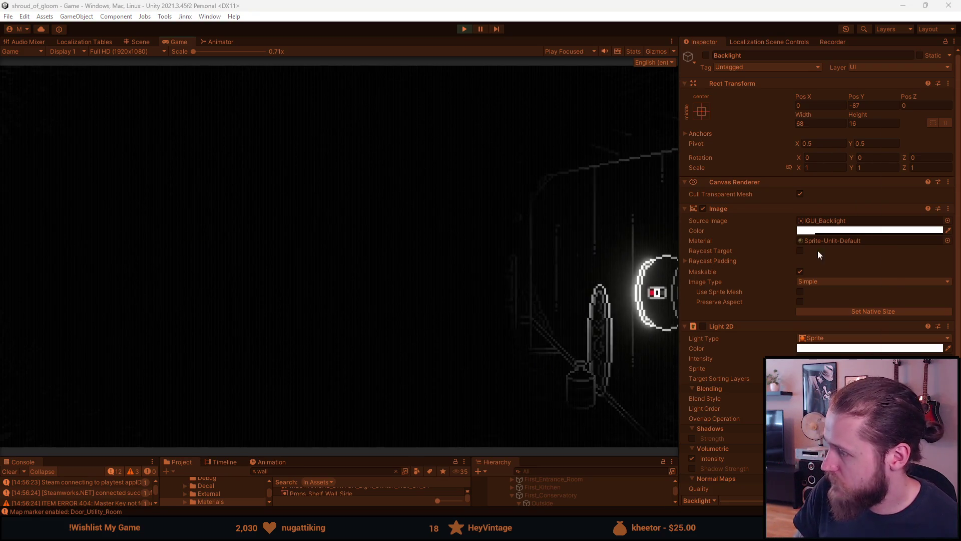
{"action": "left_click", "coordinate": [461, 334]}
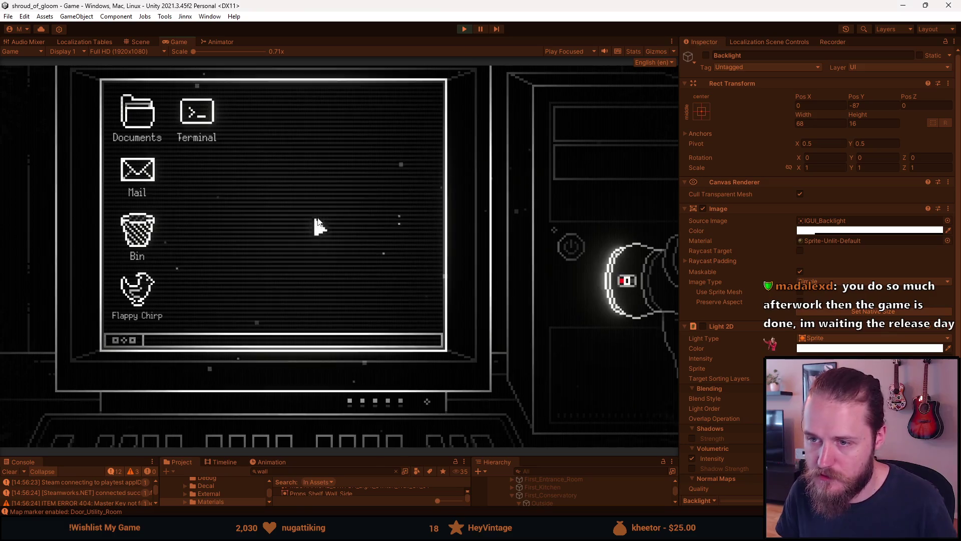
Step: Bring up Developer & Testing Tools over the in-game computer desktop
{"action": "key", "text": "F1"}
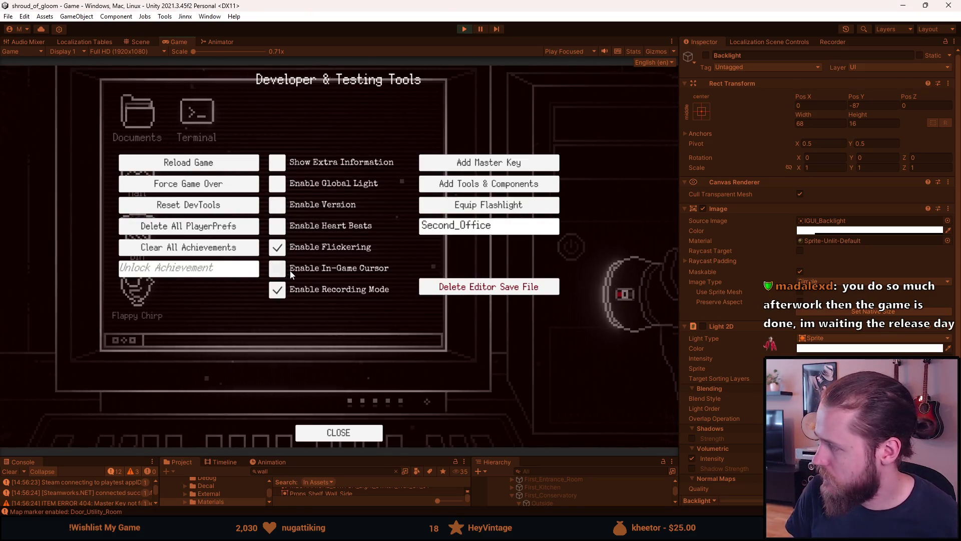
Step: Close the developer tools and exit the computer desktop back to the dark study
{"action": "key", "text": "F1"}
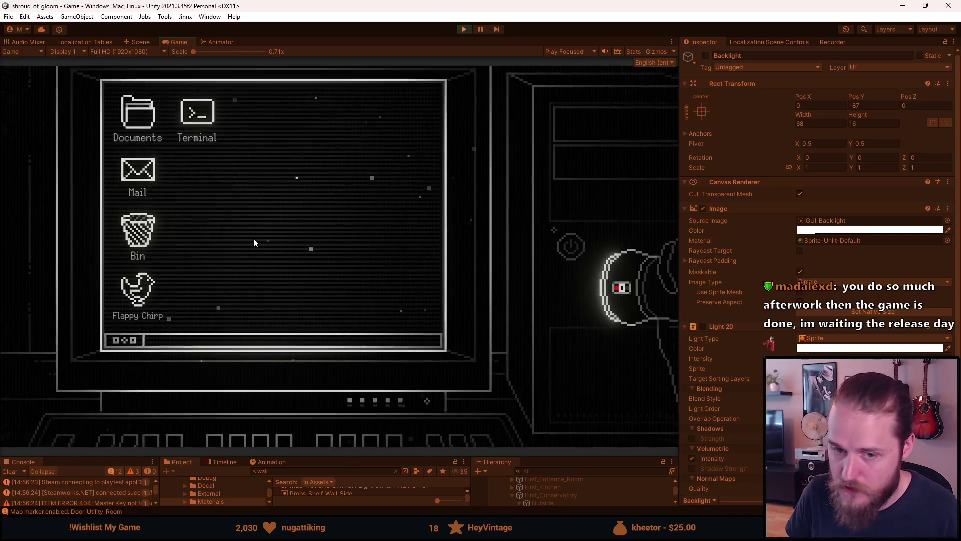
{"action": "key", "text": "Escape"}
{"action": "key", "text": "alt+Tab"}
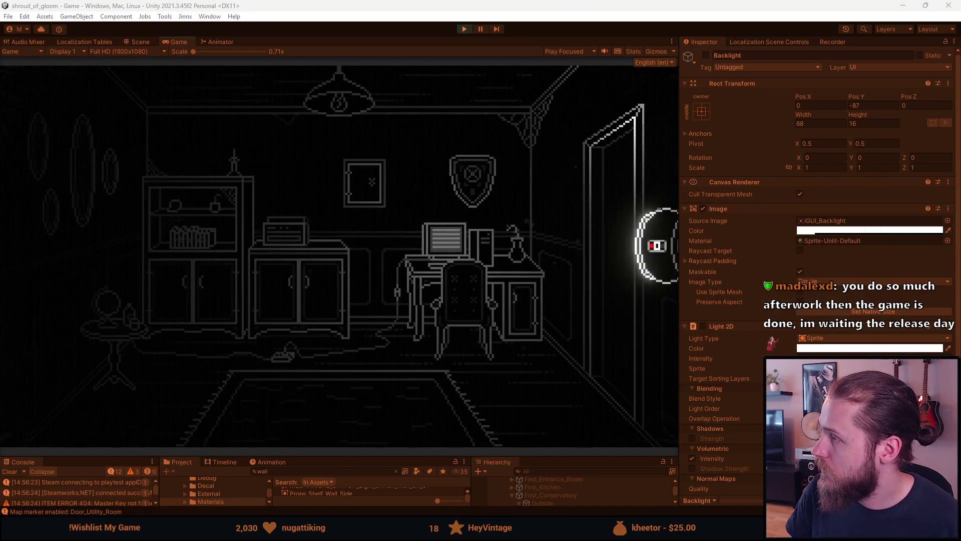
Step: Pass through the door, then change the teleport target from Second_Office to Second_Piano_Room and jump there
{"action": "left_click", "coordinate": [658, 217]}
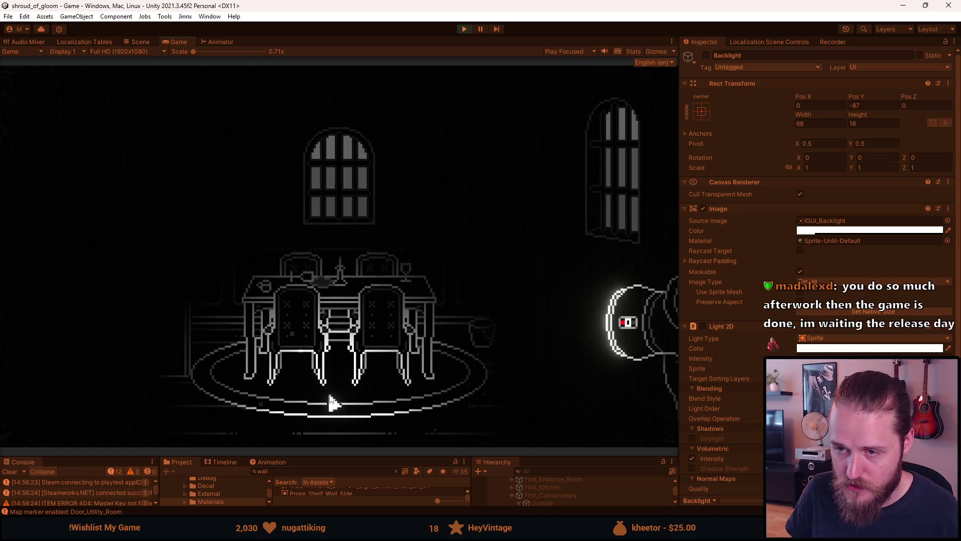
{"action": "key", "text": "F1"}
{"action": "left_click", "coordinate": [463, 229]}
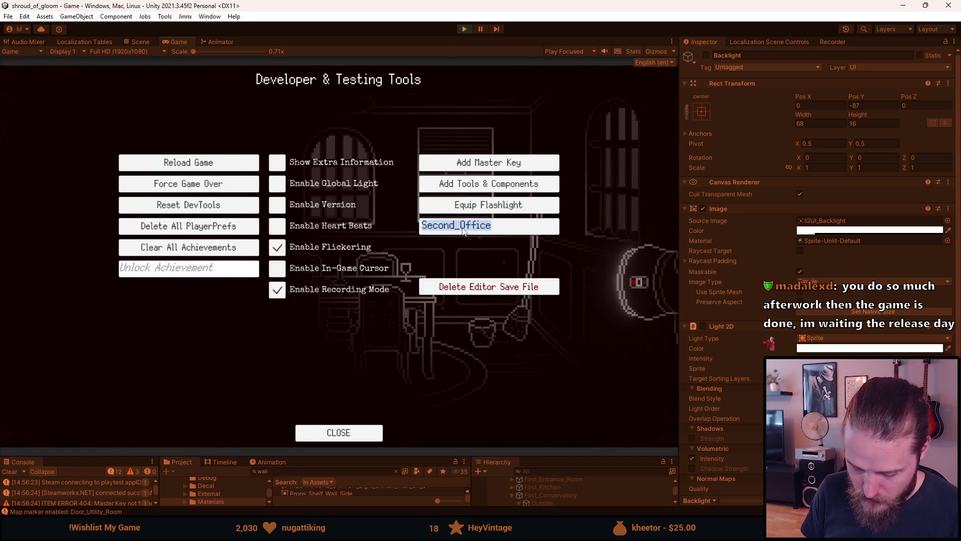
{"action": "key", "text": "End"}
{"action": "key", "text": "BackSpace"}
{"action": "key", "text": "BackSpace"}
{"action": "key", "text": "BackSpace"}
{"action": "type", "text": "Pi"}
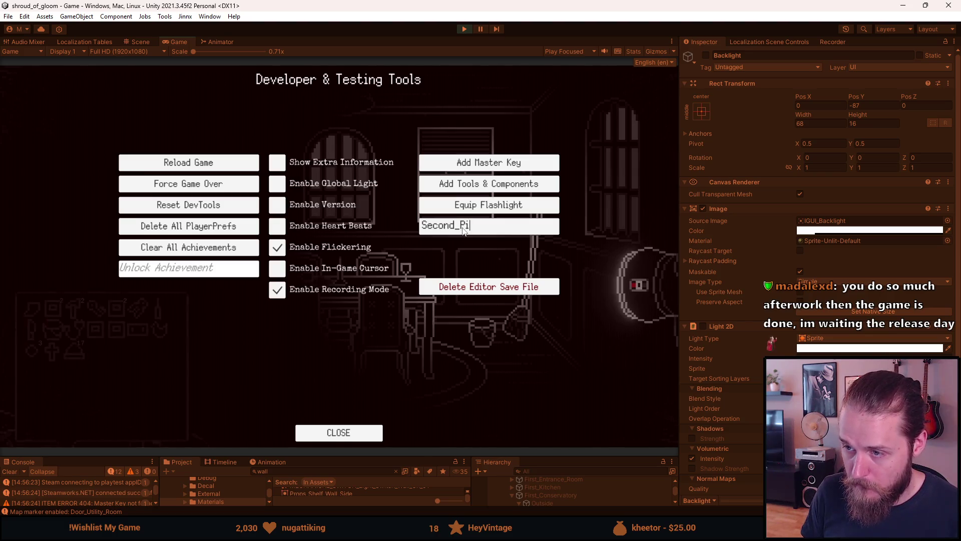
{"action": "type", "text": "ano_Room"}
{"action": "key", "text": "Return"}
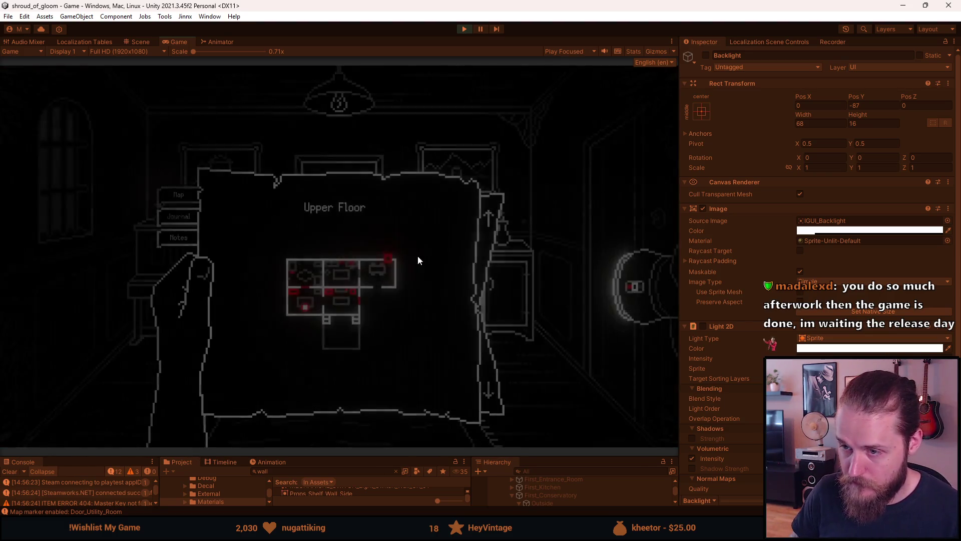
Step: Close the map, check the game's Video settings, then resume play in the piano room
{"action": "scroll", "coordinate": [400, 351], "scroll_direction": "down", "scroll_amount": 1}
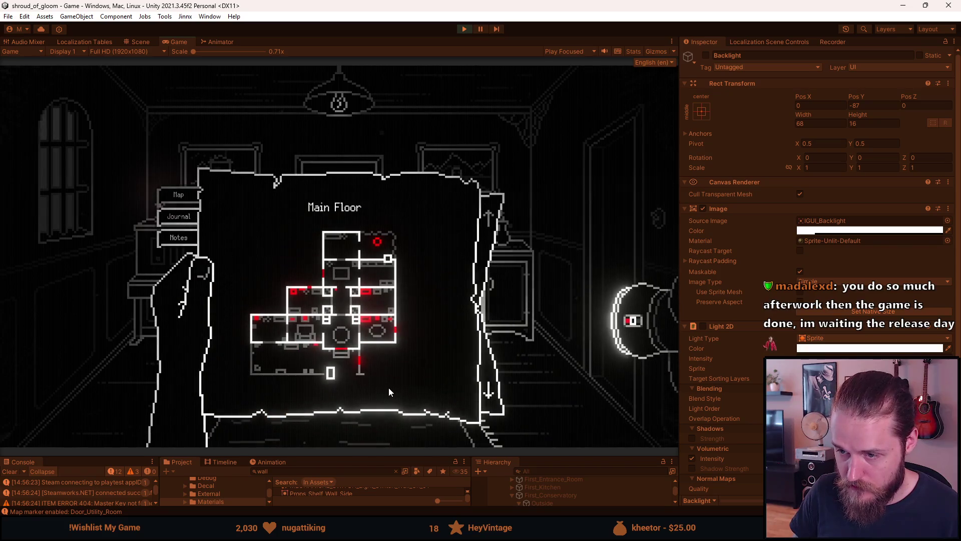
{"action": "key", "text": "Escape"}
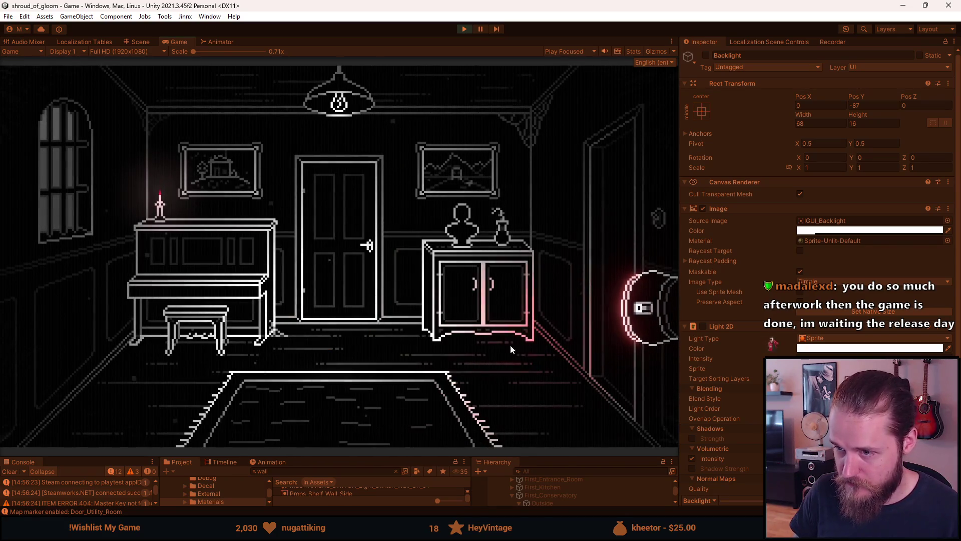
{"action": "key", "text": "Escape"}
{"action": "left_click", "coordinate": [342, 270]}
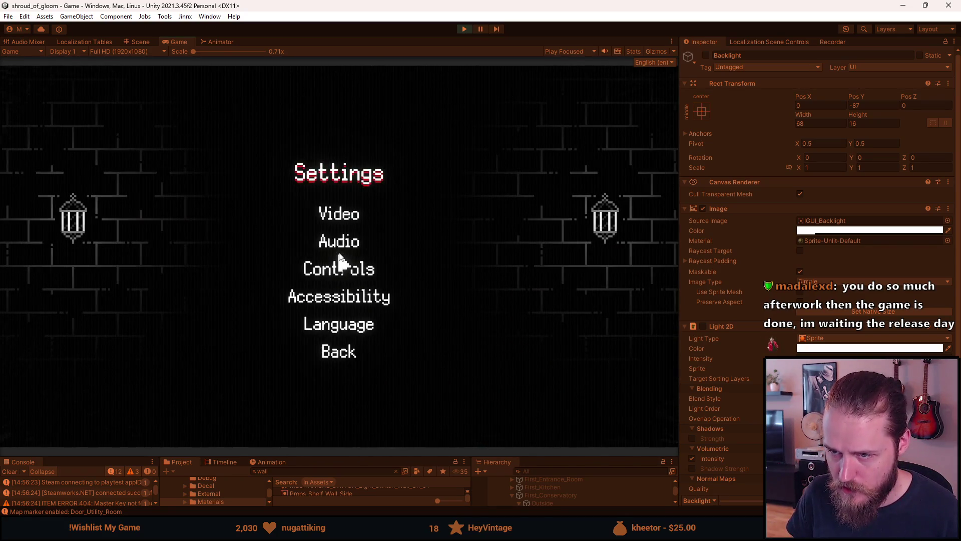
{"action": "left_click", "coordinate": [339, 220]}
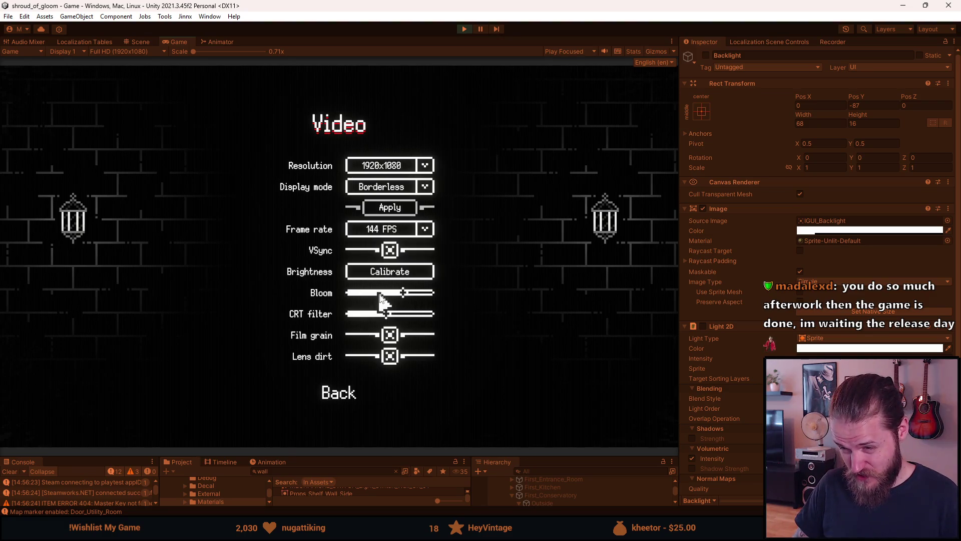
{"action": "key", "text": "Escape"}
{"action": "key", "text": "Escape"}
Step: Show the map on the Main Floor and bring up the Developer & Testing Tools panel
{"action": "key", "text": "m"}
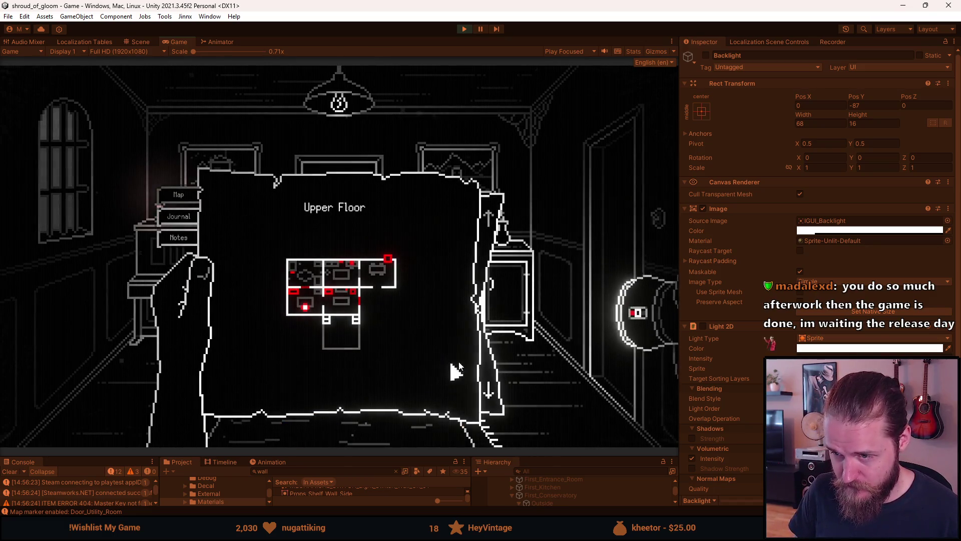
{"action": "left_click", "coordinate": [488, 388]}
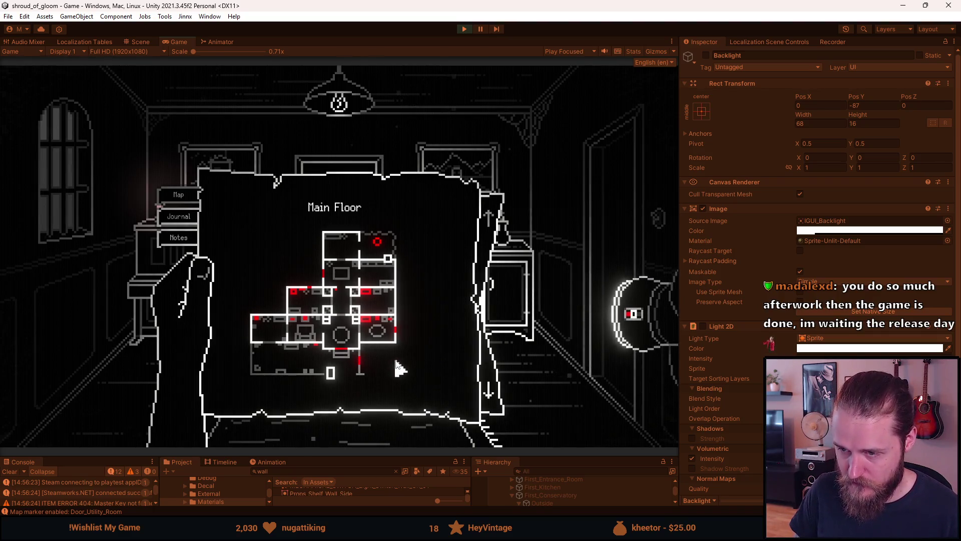
{"action": "key", "text": "F1"}
{"action": "key", "text": "F1"}
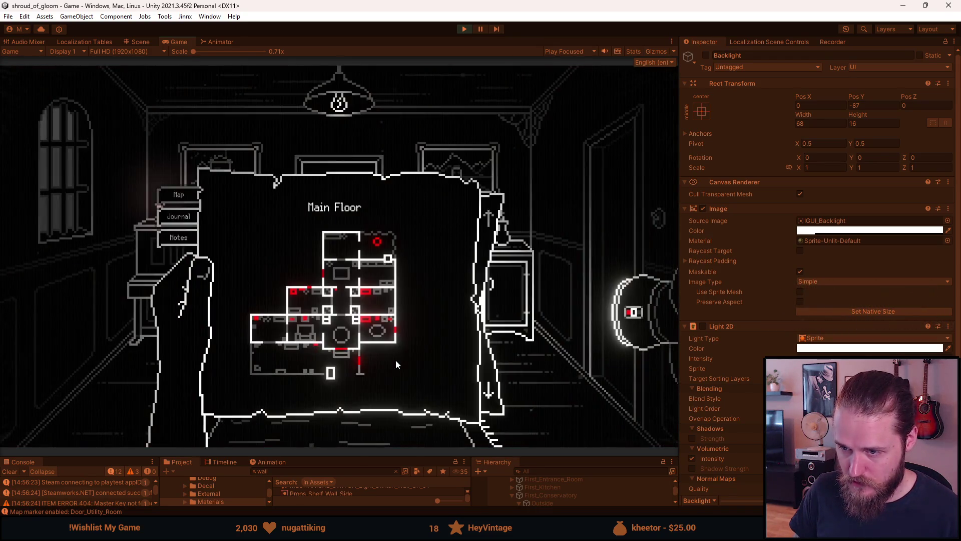
{"action": "key", "text": "F1"}
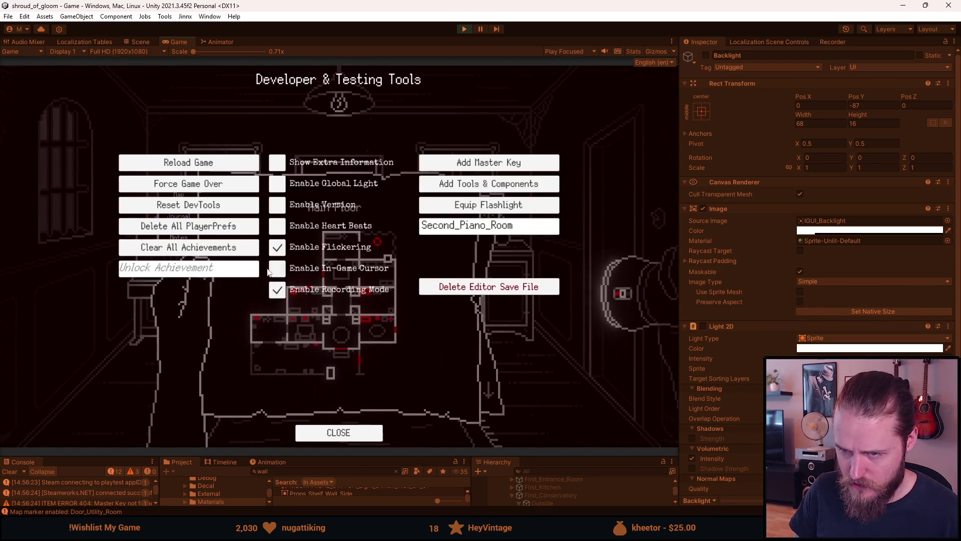
{"action": "key", "text": "F1"}
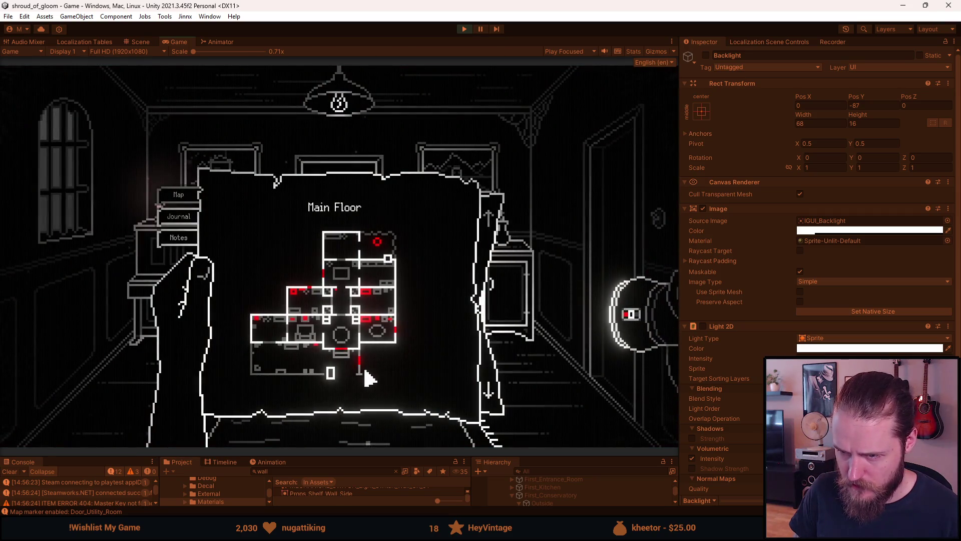
Step: Label the Locked Gate marker, then reopen the map and switch from Upper to Main Floor
{"action": "mouse_move", "coordinate": [365, 368]}
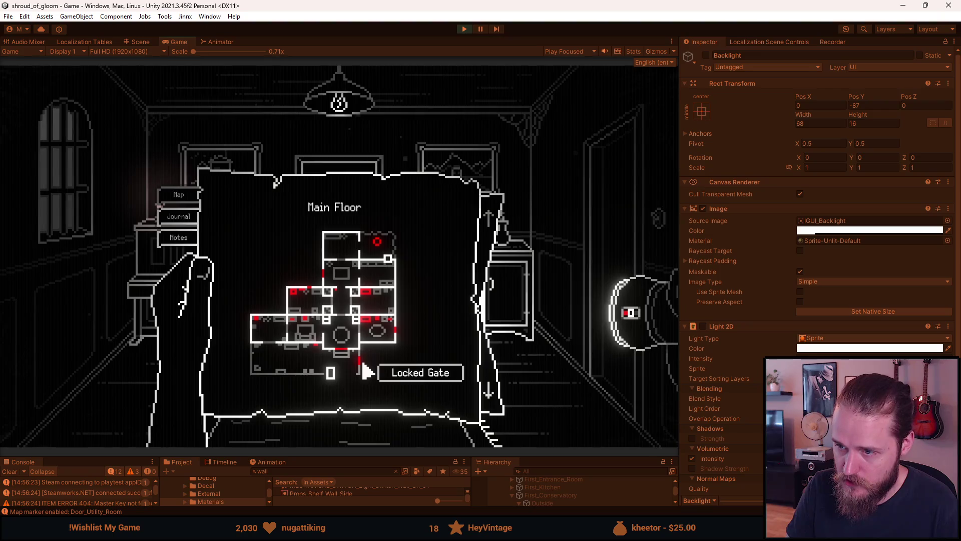
{"action": "right_click", "coordinate": [366, 371]}
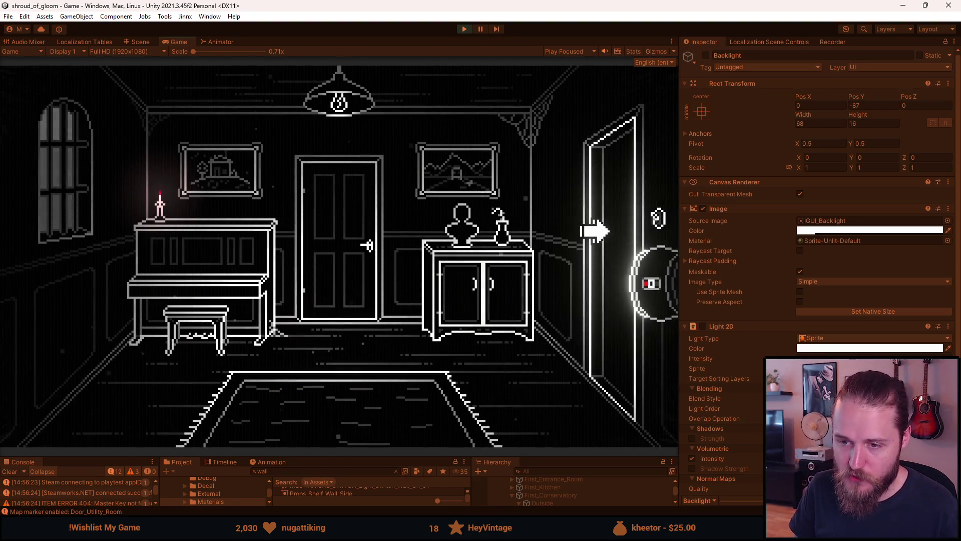
{"action": "left_click", "coordinate": [632, 429]}
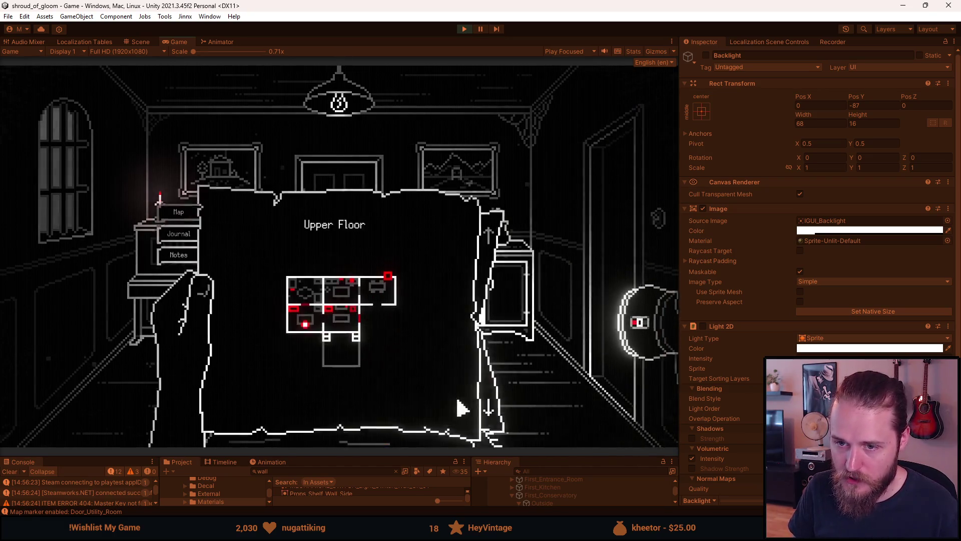
{"action": "left_click", "coordinate": [589, 429]}
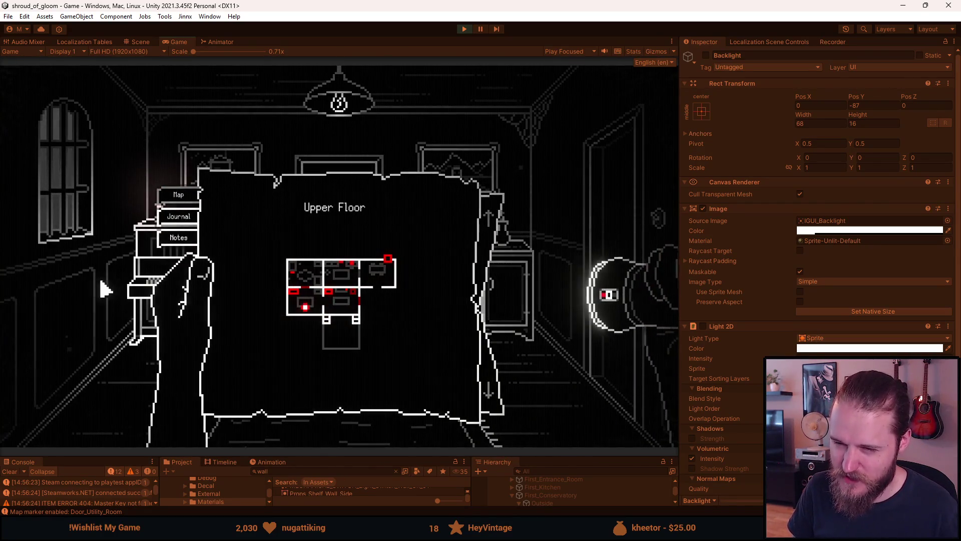
{"action": "left_click", "coordinate": [488, 393]}
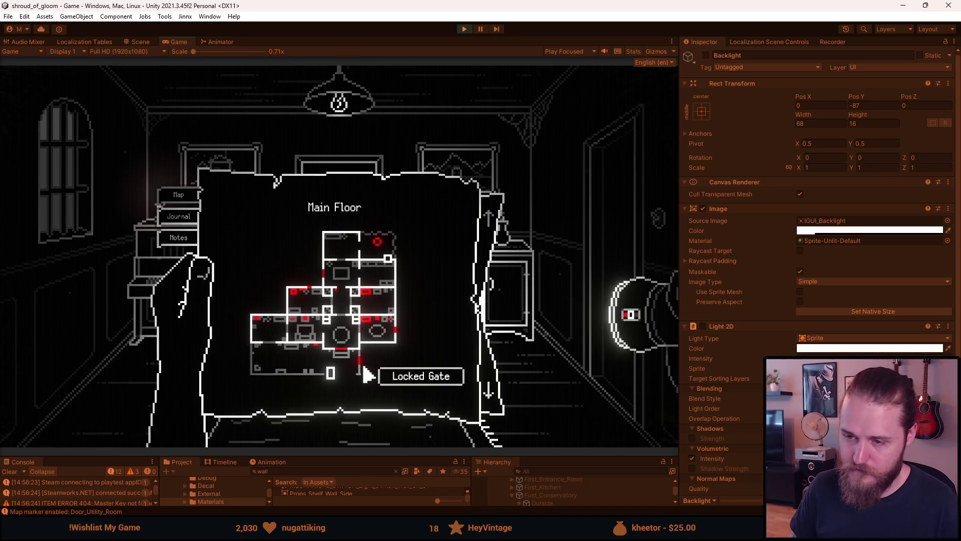
Step: Lower the map, glance at the game's Video settings, and back out to the pause menu
{"action": "right_click", "coordinate": [369, 376]}
{"action": "key", "text": "alt+Tab"}
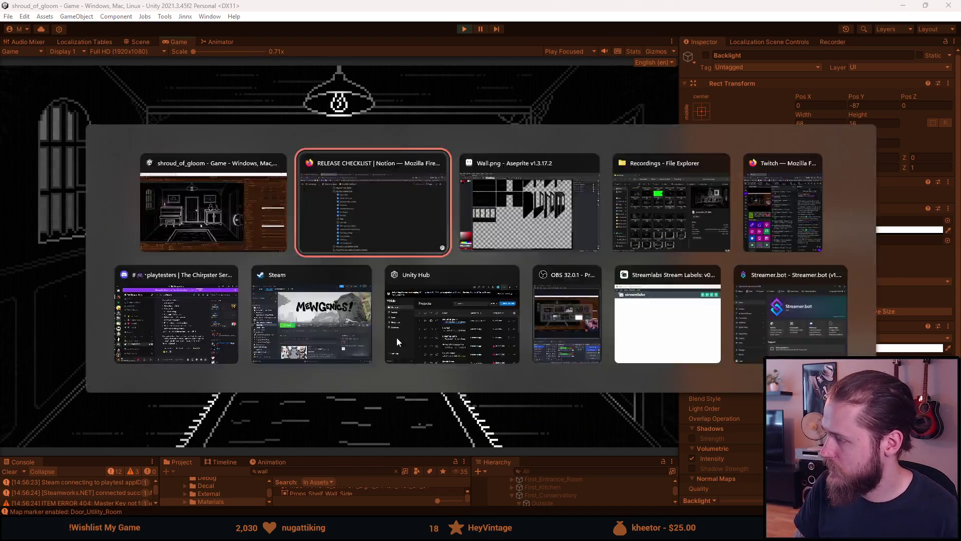
{"action": "key", "text": "Escape"}
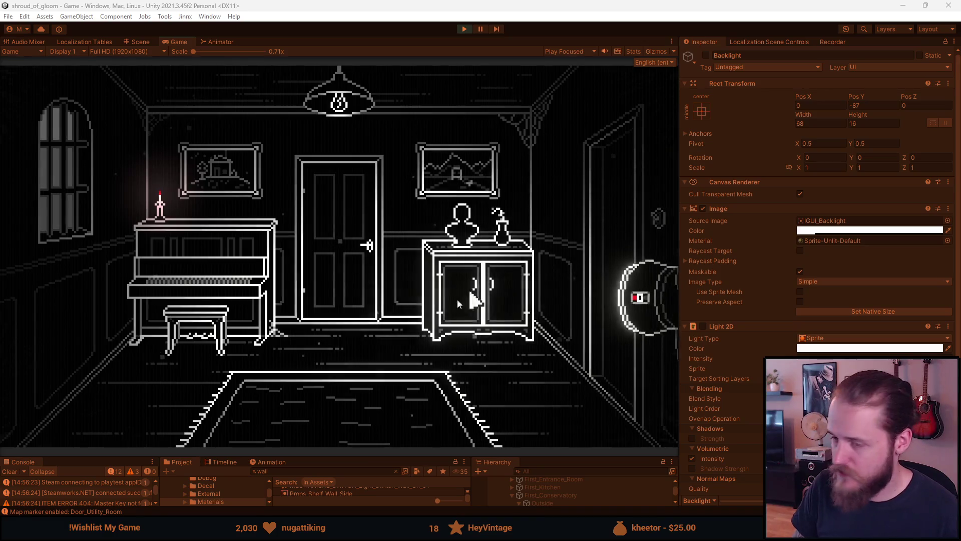
{"action": "left_click", "coordinate": [336, 271]}
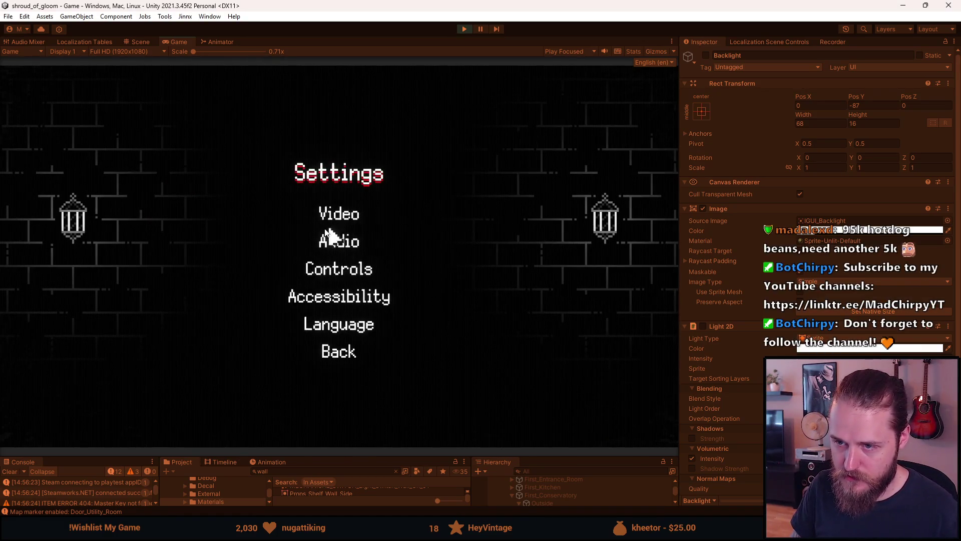
{"action": "left_click", "coordinate": [339, 215]}
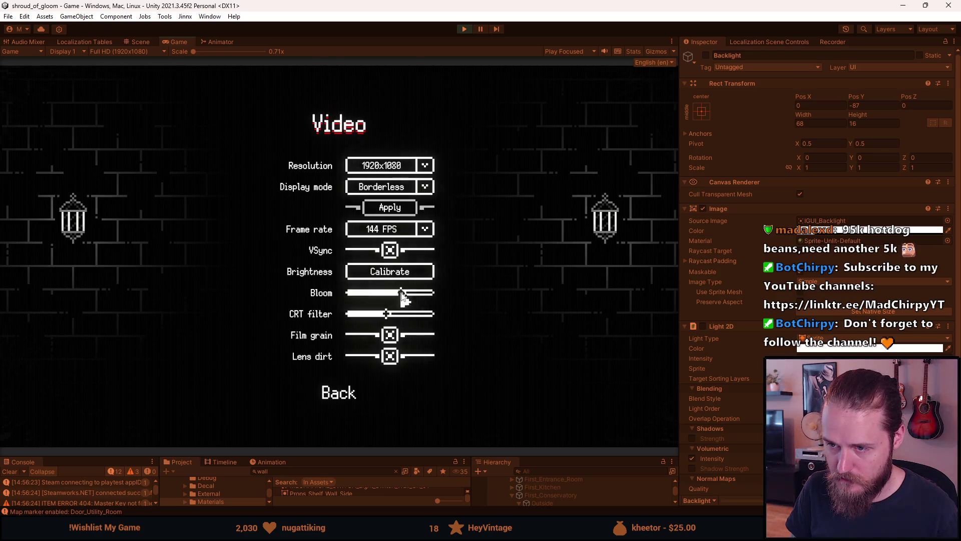
{"action": "key", "text": "Escape"}
{"action": "key", "text": "Escape"}
{"action": "key", "text": "Escape"}
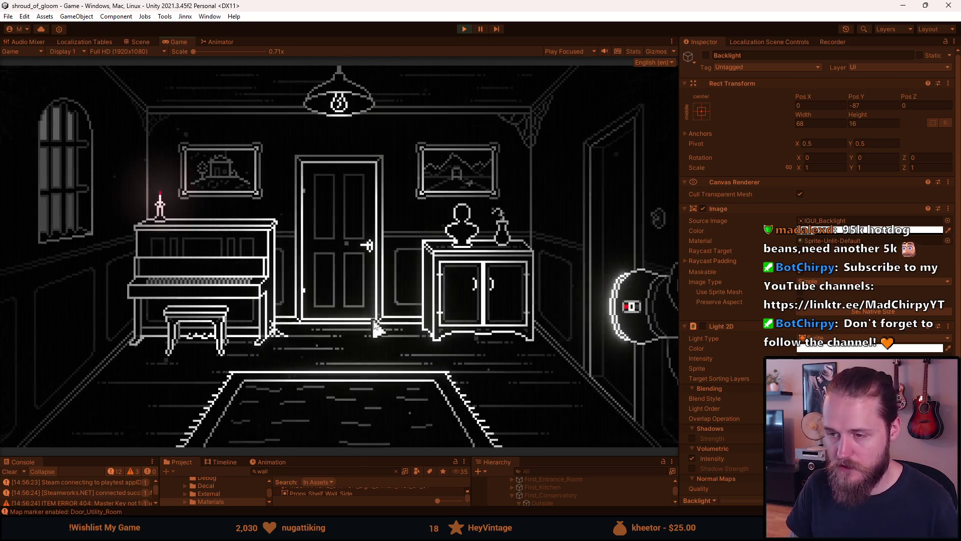
Step: Resume play and bring up the Developer & Testing Tools with F1
{"action": "key", "text": "F1"}
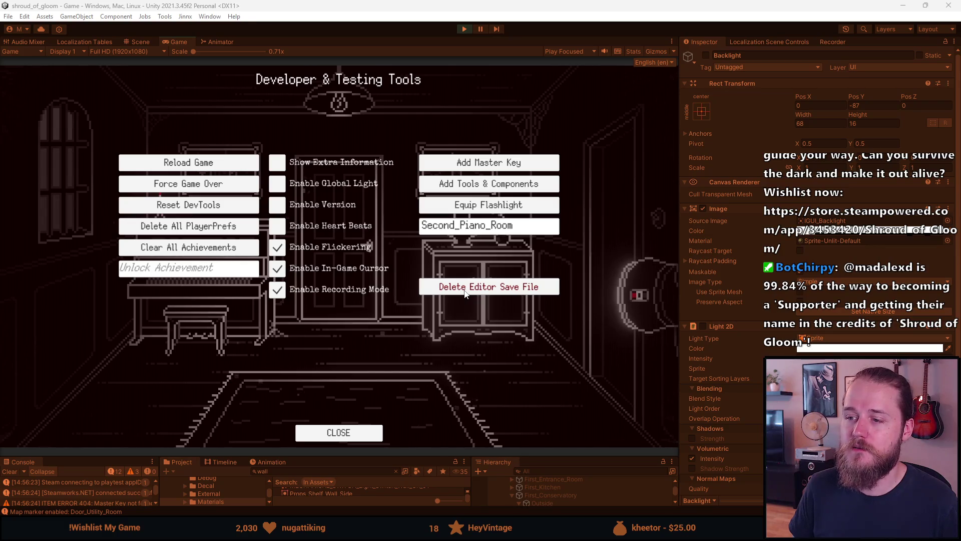
Step: Delete the editor save file, then close the Screenshot_160_0000.png viewer to return to the game
{"action": "left_click", "coordinate": [466, 294]}
{"action": "key", "text": "Escape"}
{"action": "key", "text": "Escape"}
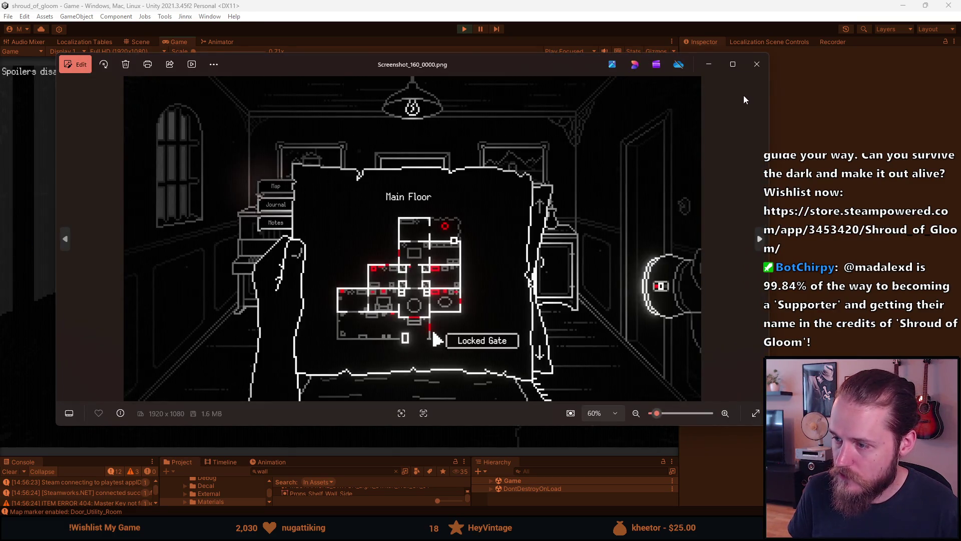
{"action": "left_click", "coordinate": [757, 64]}
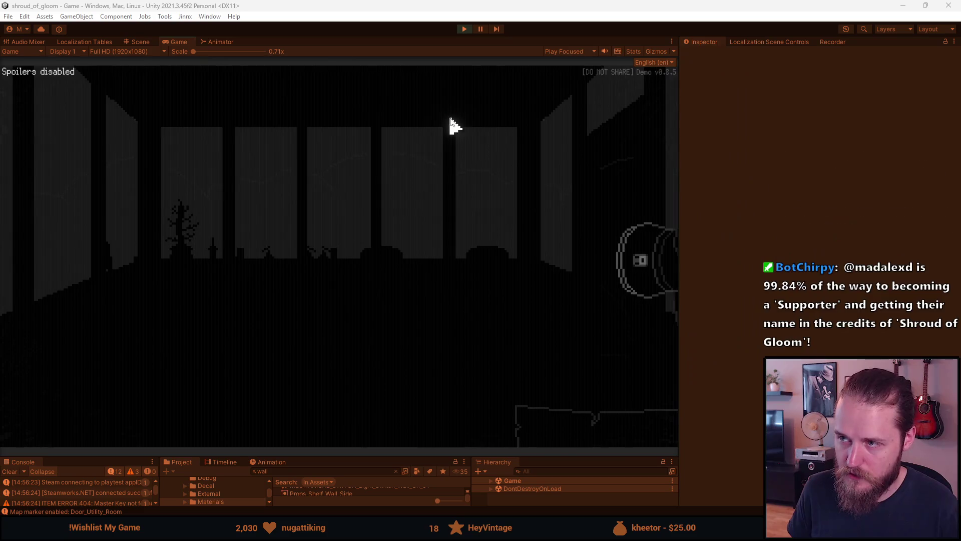
Step: Stop play mode and apply all prefab overrides on First_Conservatory
{"action": "key", "text": "Escape"}
{"action": "left_click", "coordinate": [463, 29]}
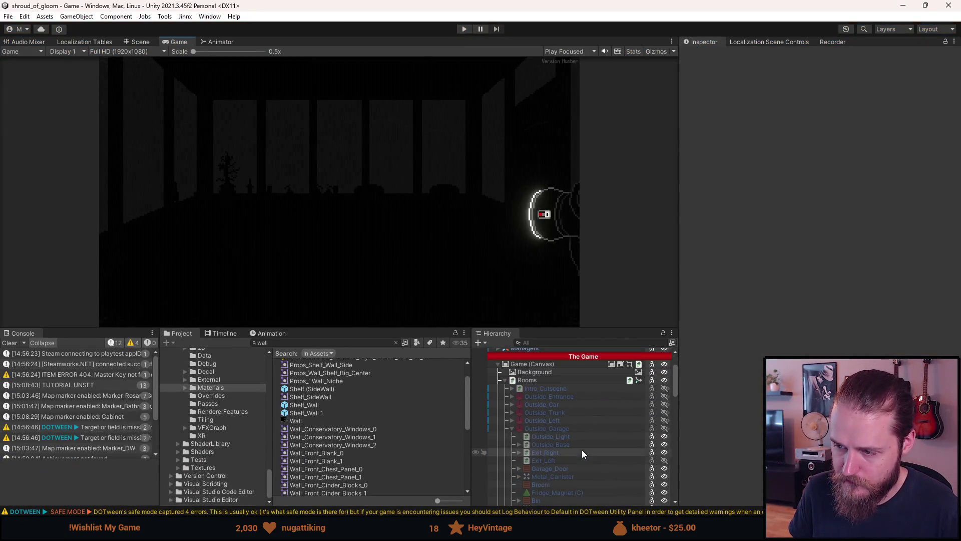
{"action": "scroll", "coordinate": [524, 437], "scroll_direction": "down", "scroll_amount": 5}
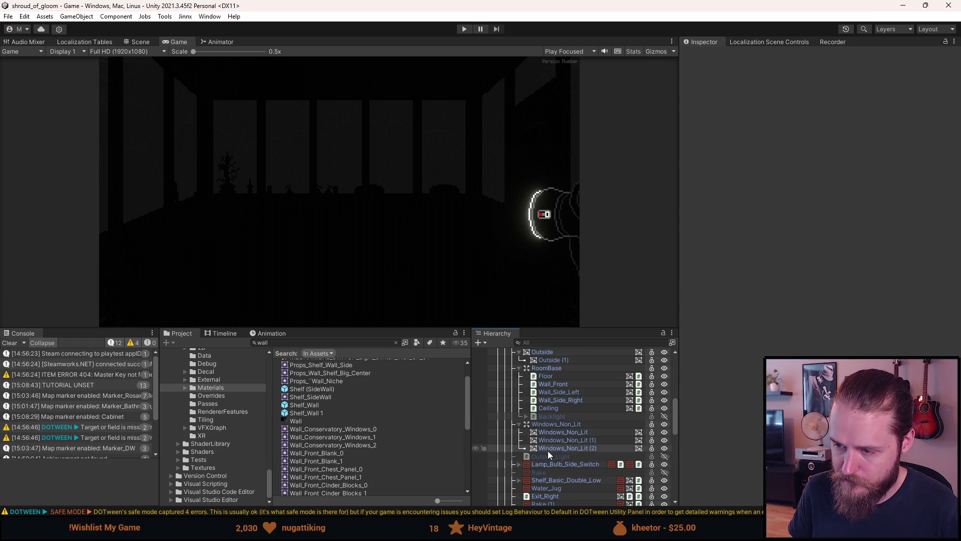
{"action": "left_click", "coordinate": [512, 404]}
{"action": "left_click", "coordinate": [511, 403]}
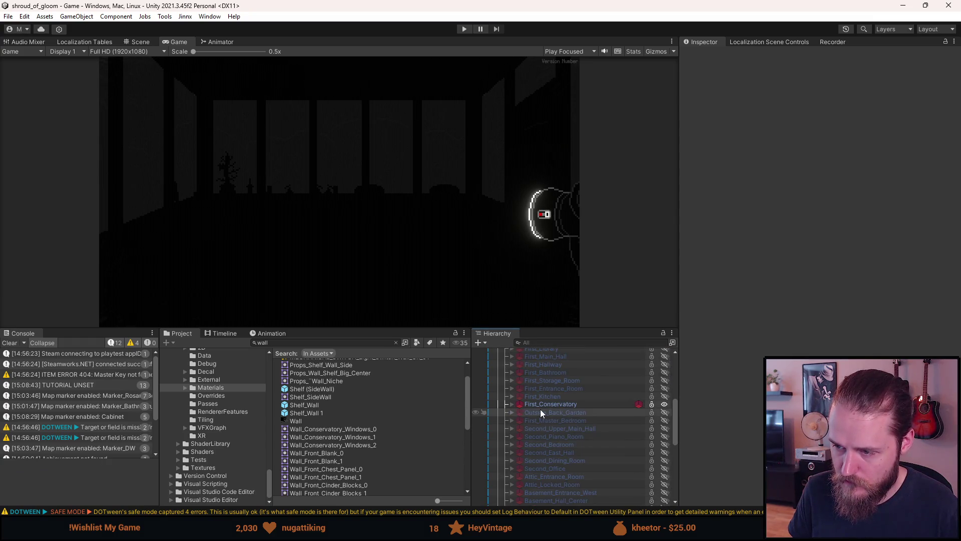
{"action": "left_click", "coordinate": [543, 404]}
{"action": "left_click", "coordinate": [888, 78]}
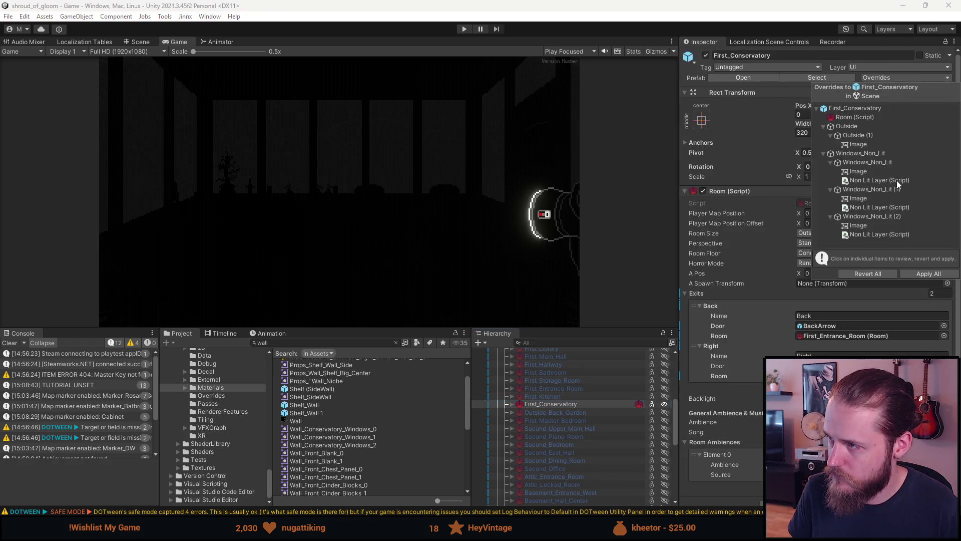
{"action": "left_click", "coordinate": [926, 276]}
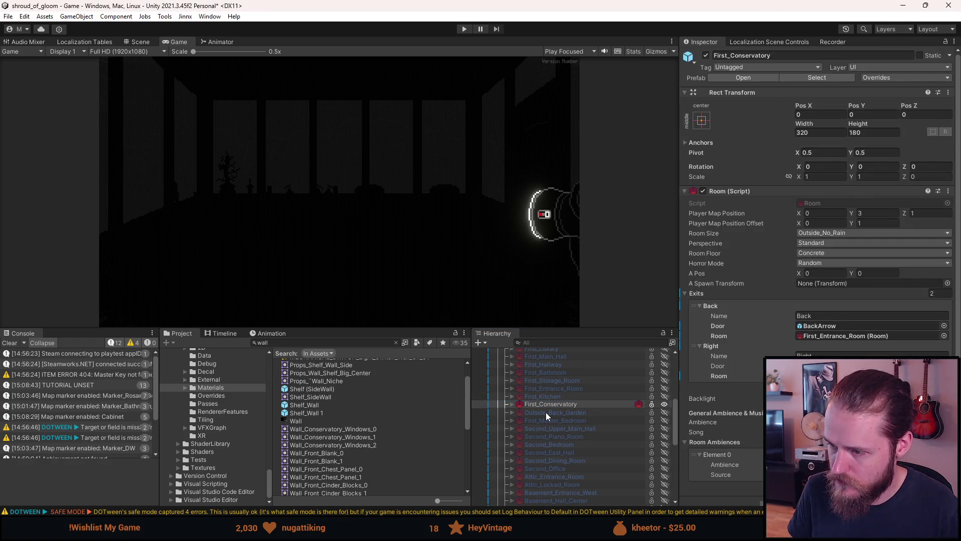
Step: Deactivate First_Conservatory and drag the splitter to enlarge the Game view
{"action": "scroll", "coordinate": [545, 412], "scroll_direction": "up", "scroll_amount": 1}
{"action": "left_click", "coordinate": [550, 433]}
{"action": "key", "text": "alt+shift+a"}
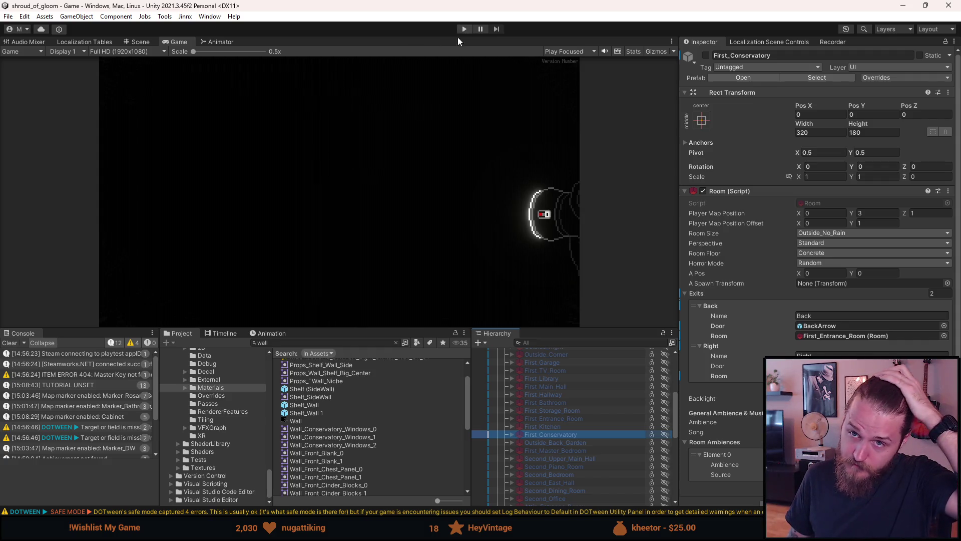
{"action": "left_click_drag", "start_coordinate": [367, 328], "coordinate": [355, 430]}
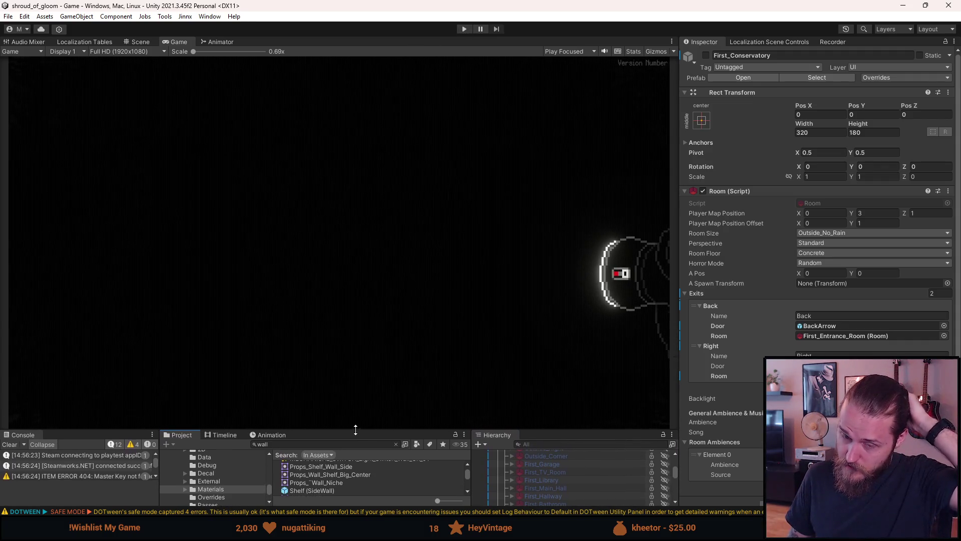
Step: Enter play mode, turn on Enable Recording Mode in the dev tools, and resume the drive
{"action": "left_click", "coordinate": [464, 29]}
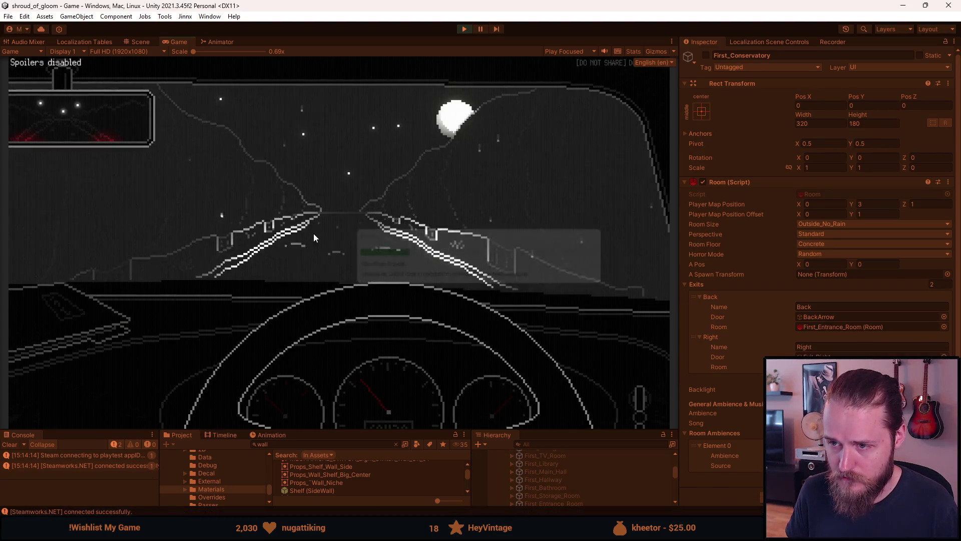
{"action": "key", "text": "Escape"}
{"action": "left_click", "coordinate": [332, 254]}
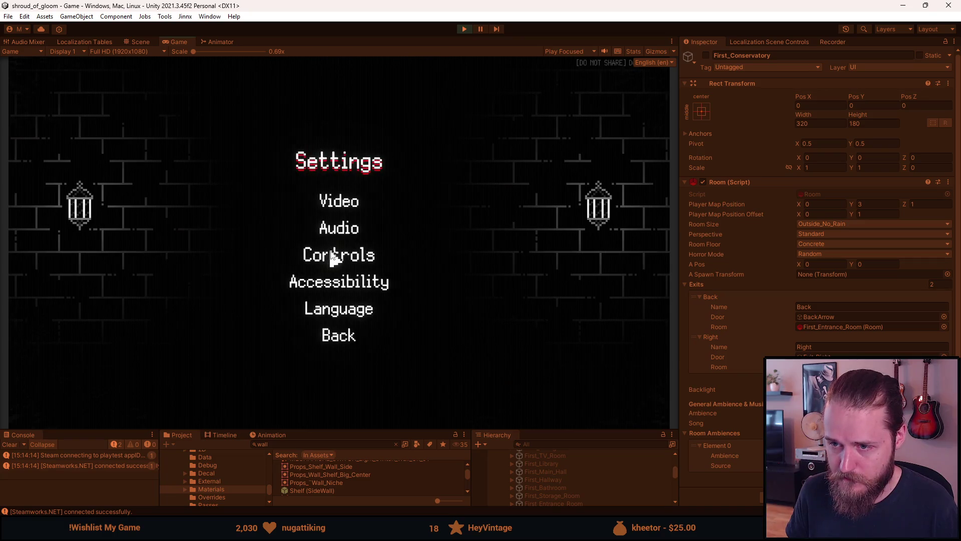
{"action": "key", "text": "F1"}
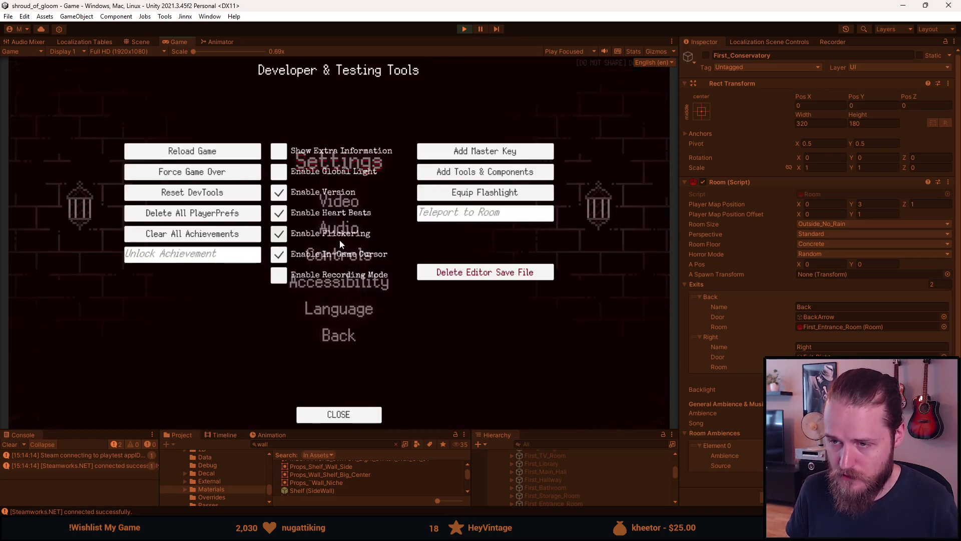
{"action": "left_click", "coordinate": [278, 275]}
{"action": "left_click", "coordinate": [330, 414]}
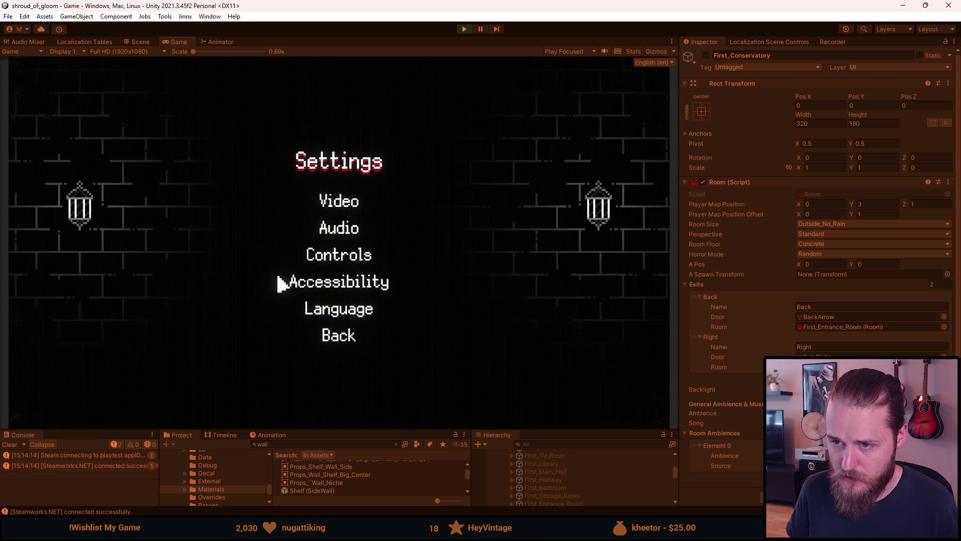
{"action": "left_click", "coordinate": [340, 337]}
{"action": "left_click", "coordinate": [343, 230]}
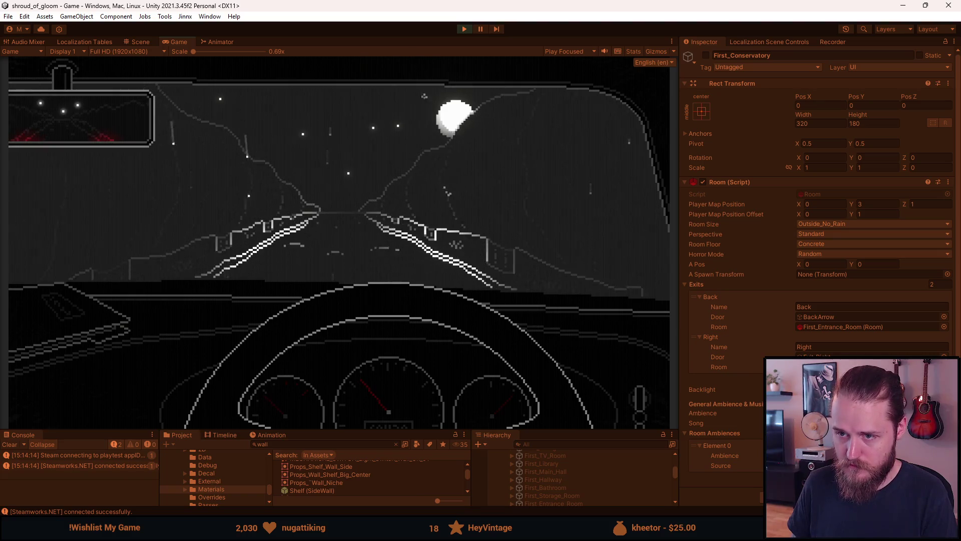
Step: Pause and resume the drive, stop play mode, and maximize the screenshot viewer
{"action": "key", "text": "Escape"}
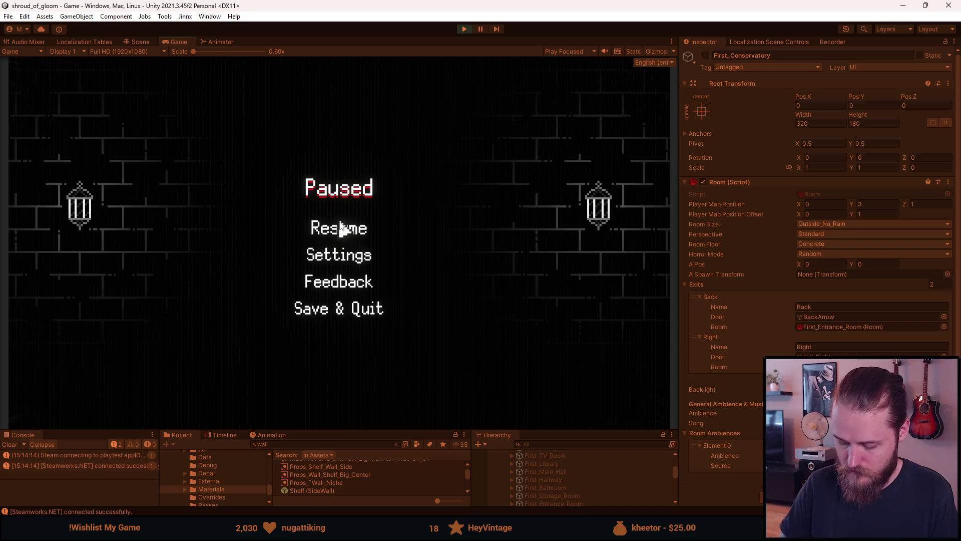
{"action": "left_click", "coordinate": [340, 226]}
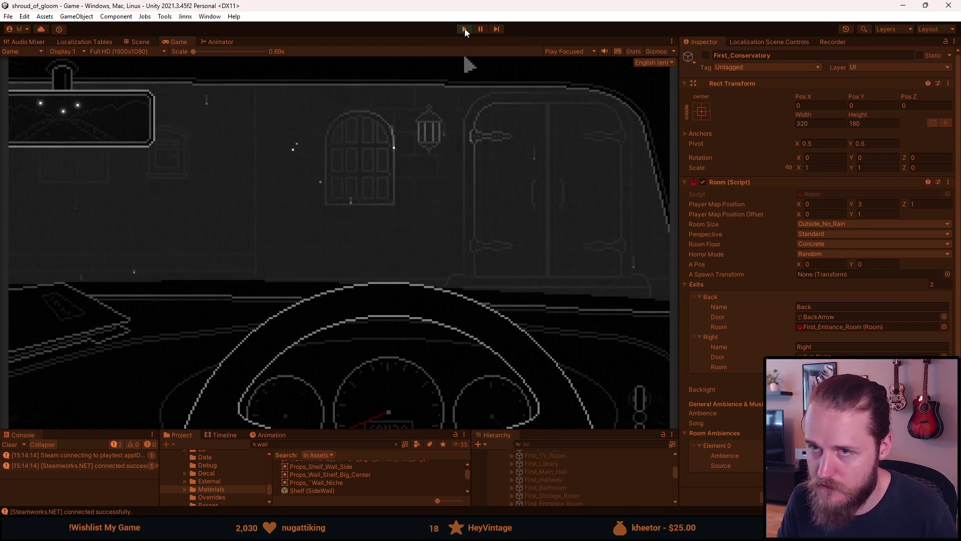
{"action": "left_click", "coordinate": [465, 28]}
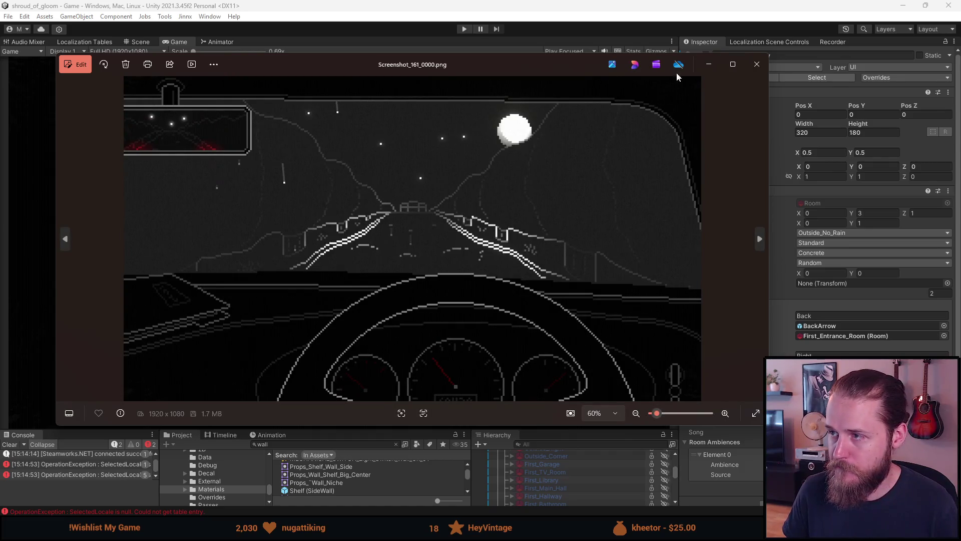
{"action": "left_click", "coordinate": [733, 64]}
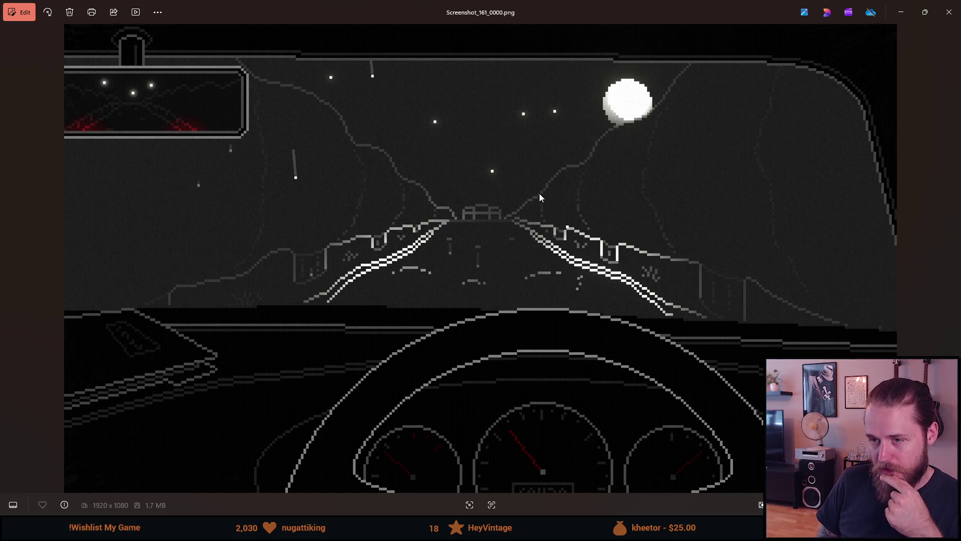
Step: Step through the driving screenshots to Screenshot_165, back, then forward to Screenshot_164
{"action": "key", "text": "Right"}
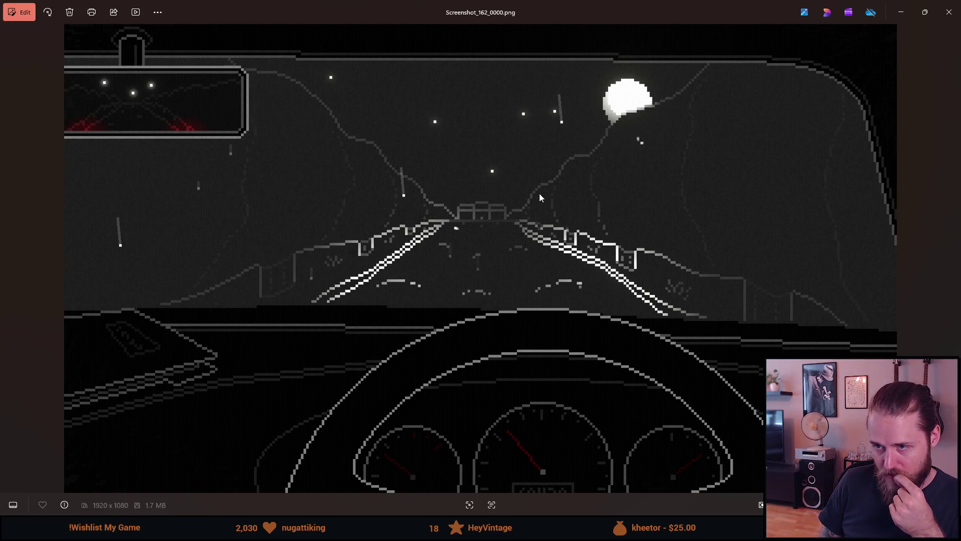
{"action": "key", "text": "Right"}
{"action": "key", "text": "Right"}
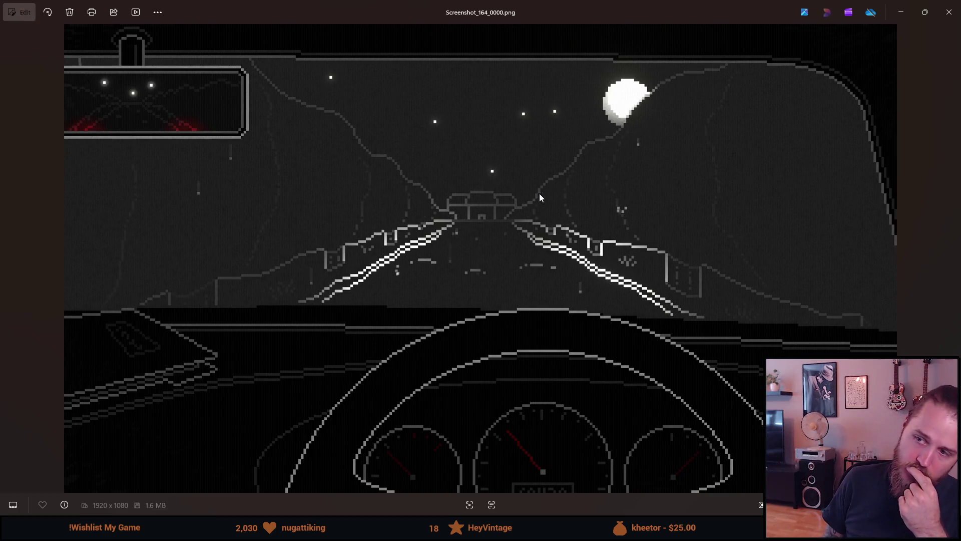
{"action": "key", "text": "Right"}
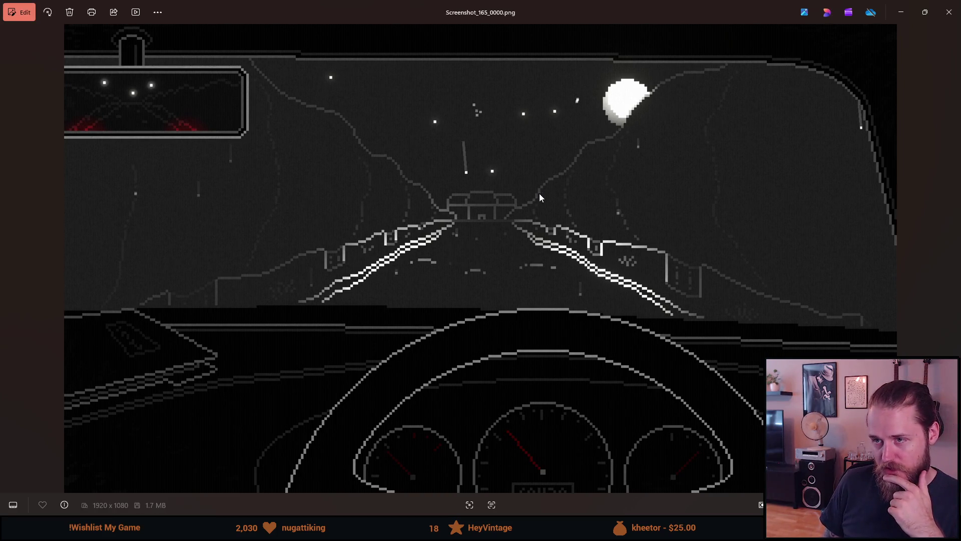
{"action": "key", "text": "Right"}
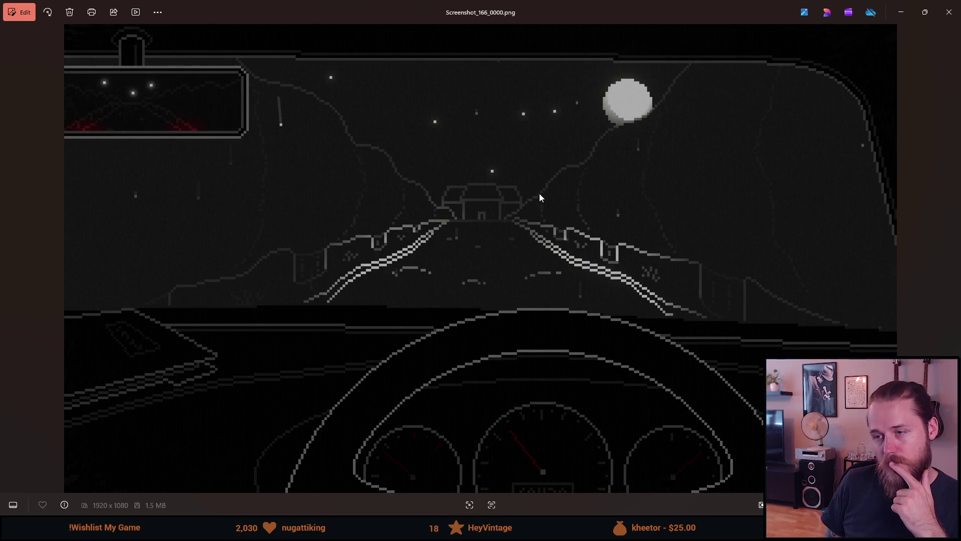
{"action": "key", "text": "Left"}
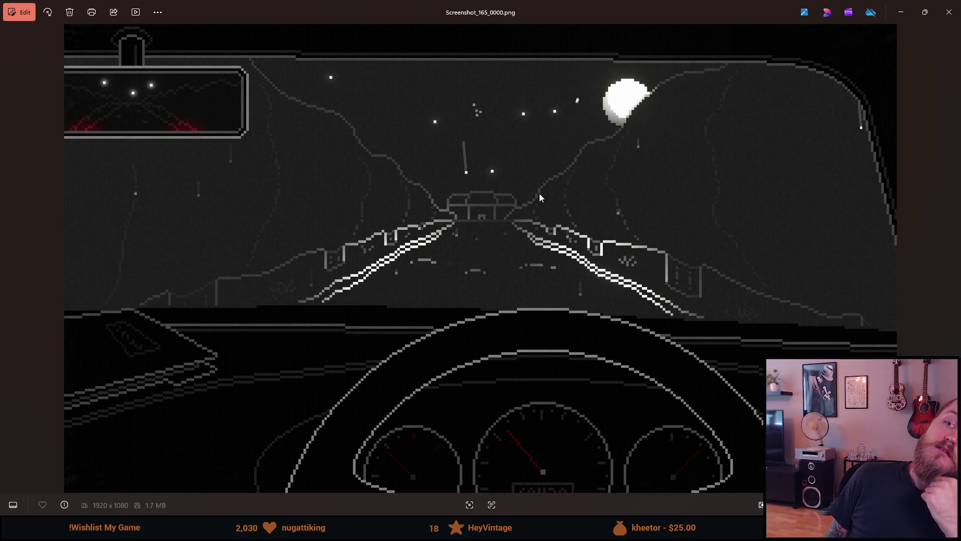
{"action": "key", "text": "Left"}
{"action": "key", "text": "Left"}
{"action": "key", "text": "Left"}
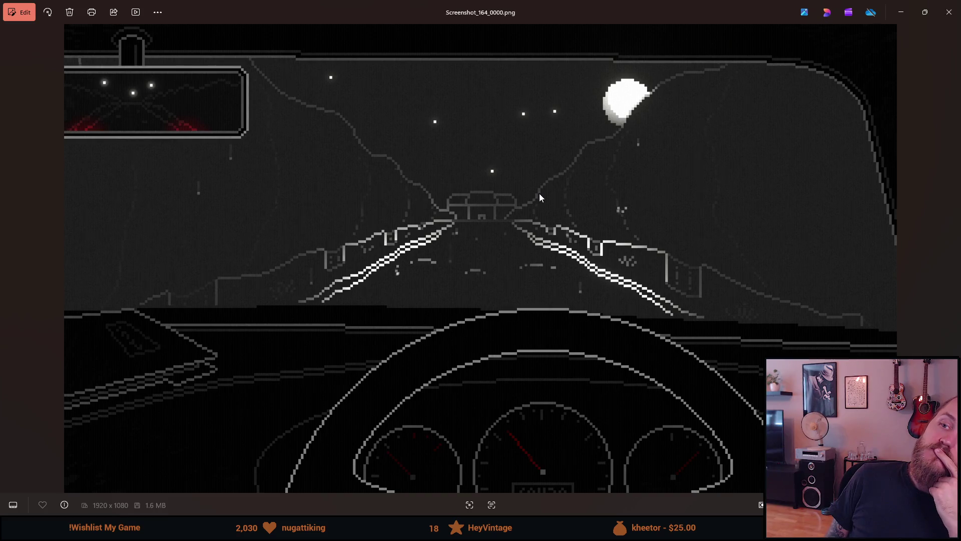
{"action": "key", "text": "Left"}
{"action": "key", "text": "Right"}
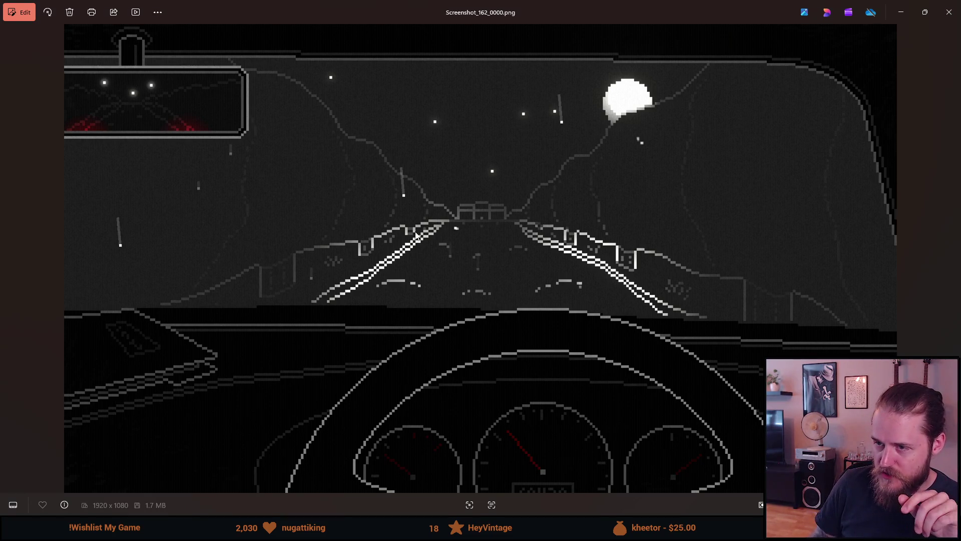
{"action": "key", "text": "Right"}
{"action": "key", "text": "Right"}
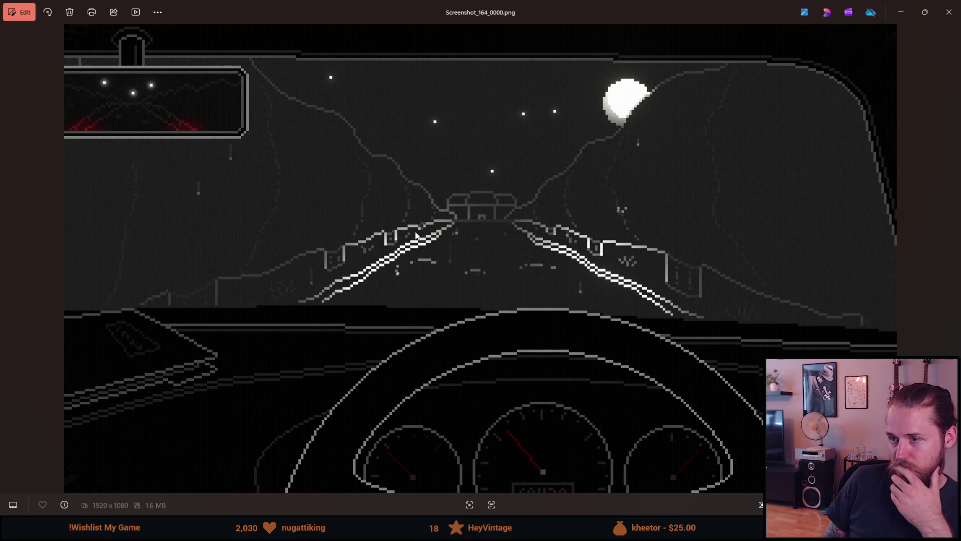
Step: Flip repeatedly between Screenshot_164 and Screenshot_165 to compare the streaks, ending on 165
{"action": "key", "text": "Right"}
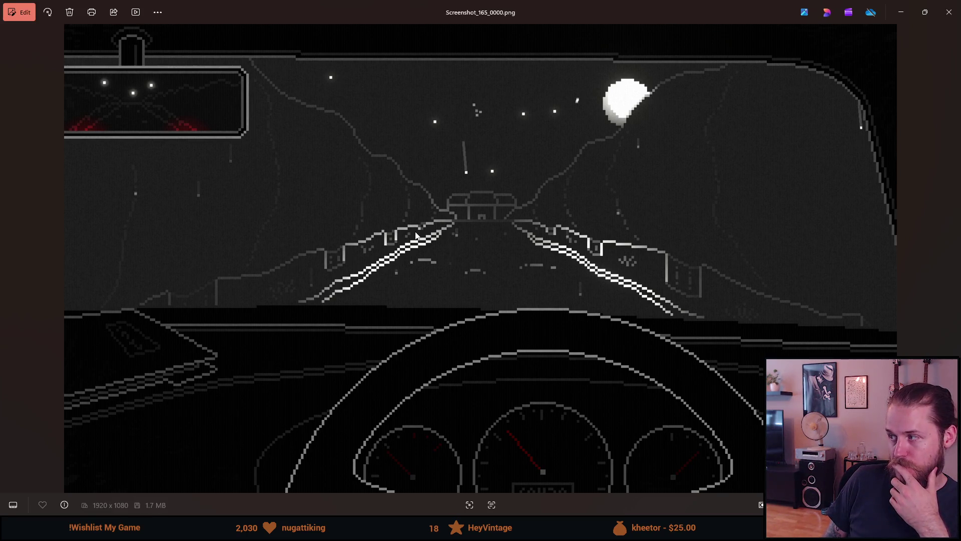
{"action": "key", "text": "Left"}
{"action": "key", "text": "Right"}
{"action": "key", "text": "Left"}
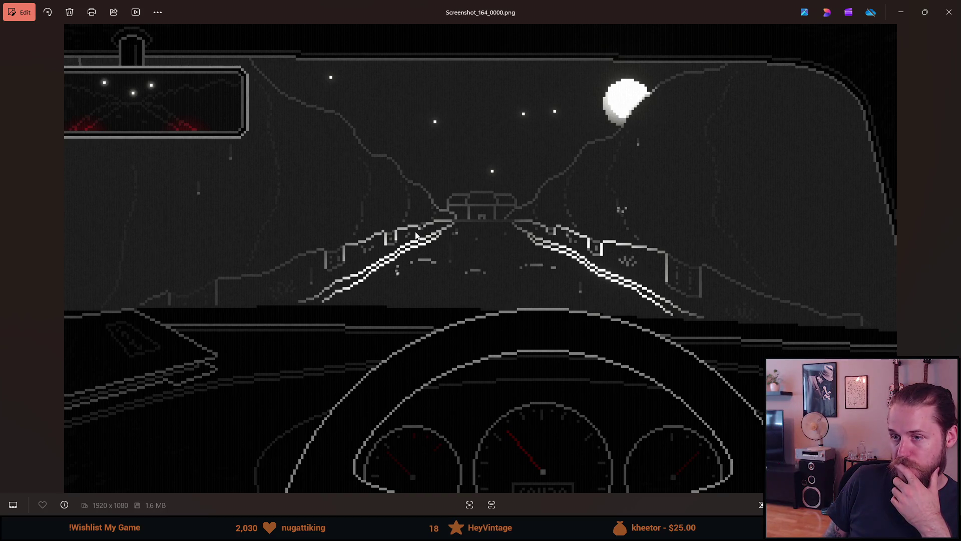
{"action": "key", "text": "Right"}
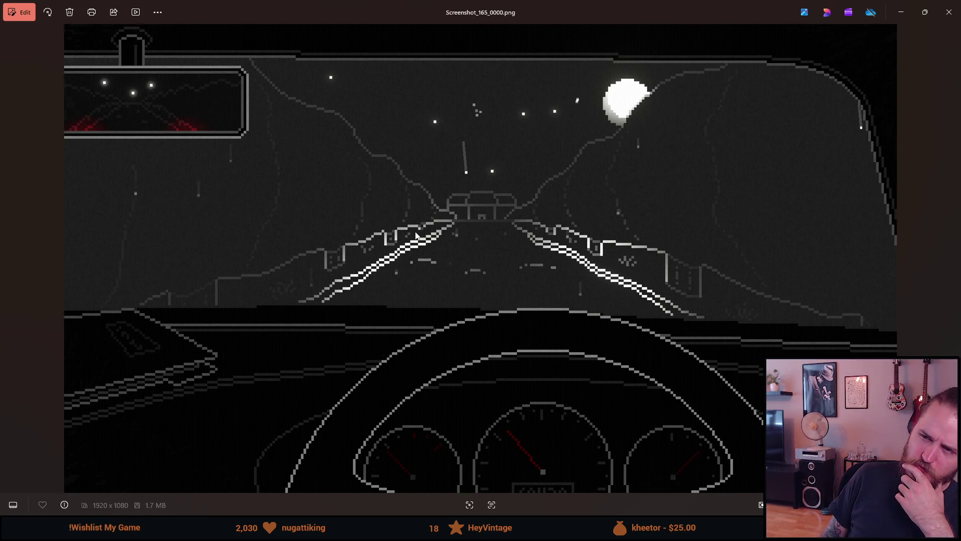
{"action": "key", "text": "Left"}
{"action": "key", "text": "Right"}
{"action": "key", "text": "Left"}
{"action": "key", "text": "Right"}
{"action": "key", "text": "Left"}
{"action": "key", "text": "Right"}
{"action": "key", "text": "Left"}
{"action": "key", "text": "Right"}
{"action": "key", "text": "Left"}
{"action": "key", "text": "Right"}
{"action": "key", "text": "Right"}
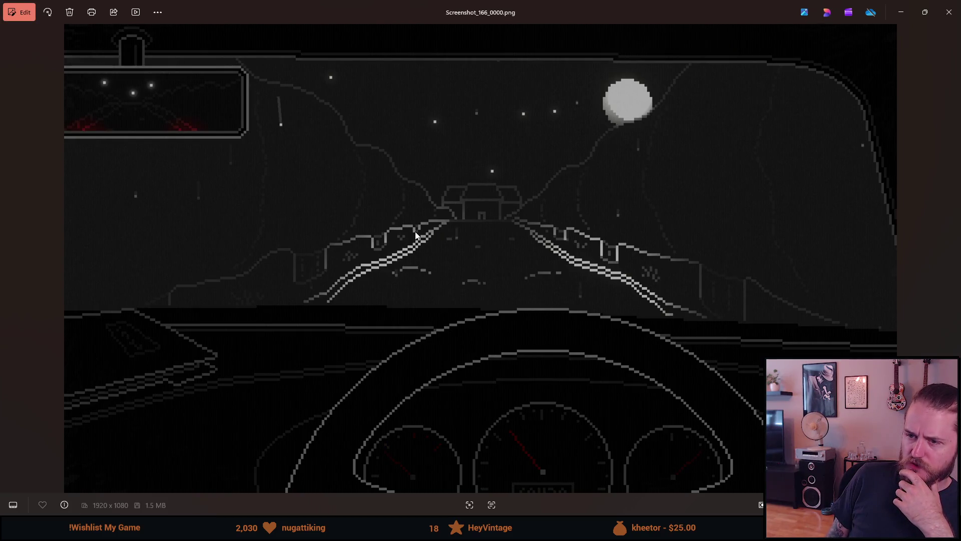
{"action": "key", "text": "Left"}
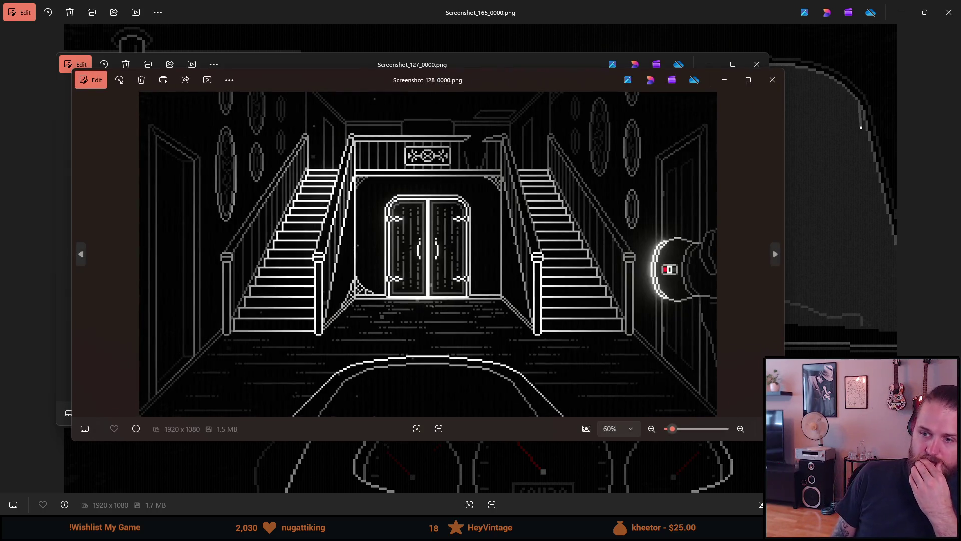
Step: Page forward from Screenshot_140 through the wall panel, living-room, kitchen and basement shots
{"action": "key", "text": "Right"}
{"action": "key", "text": "Right"}
{"action": "key", "text": "Right"}
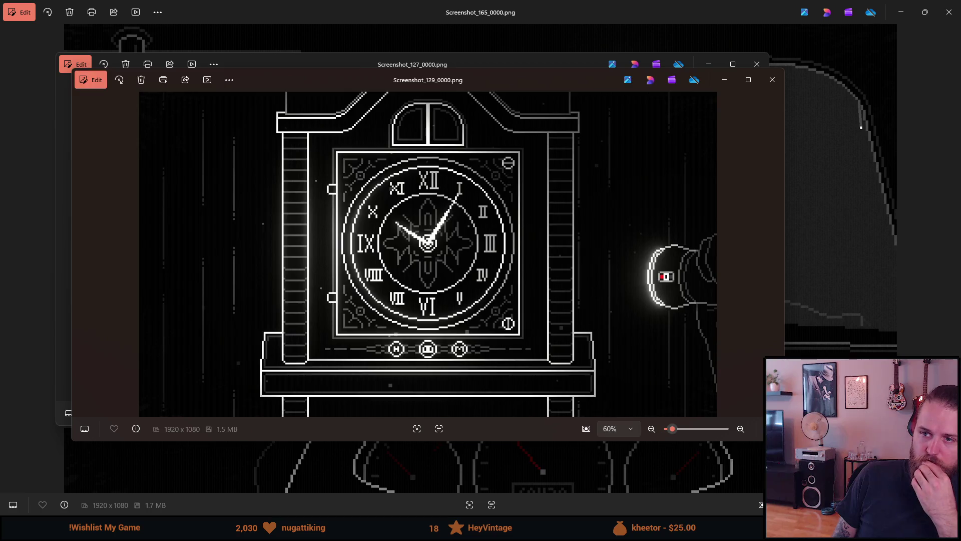
{"action": "key", "text": "Right"}
{"action": "key", "text": "Right"}
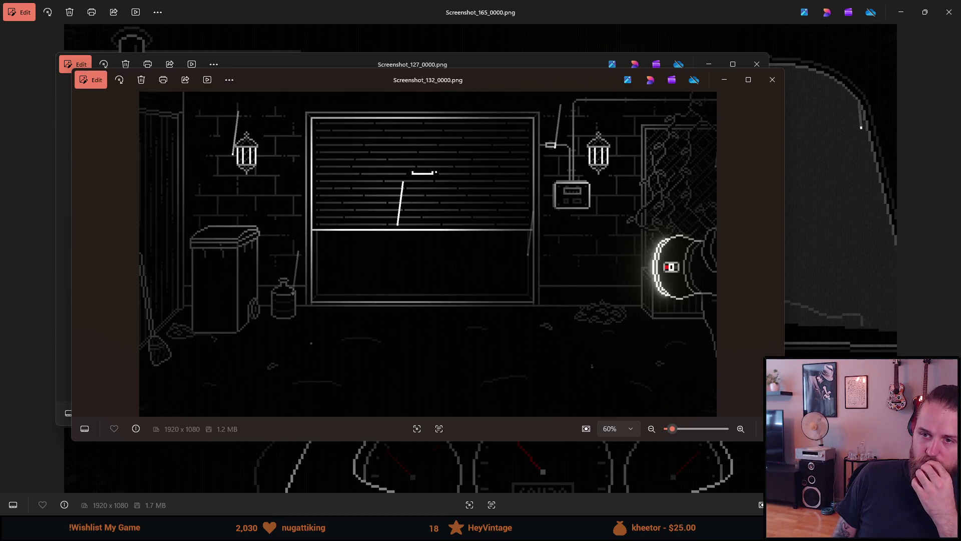
{"action": "key", "text": "Right"}
{"action": "key", "text": "Right"}
{"action": "key", "text": "Right"}
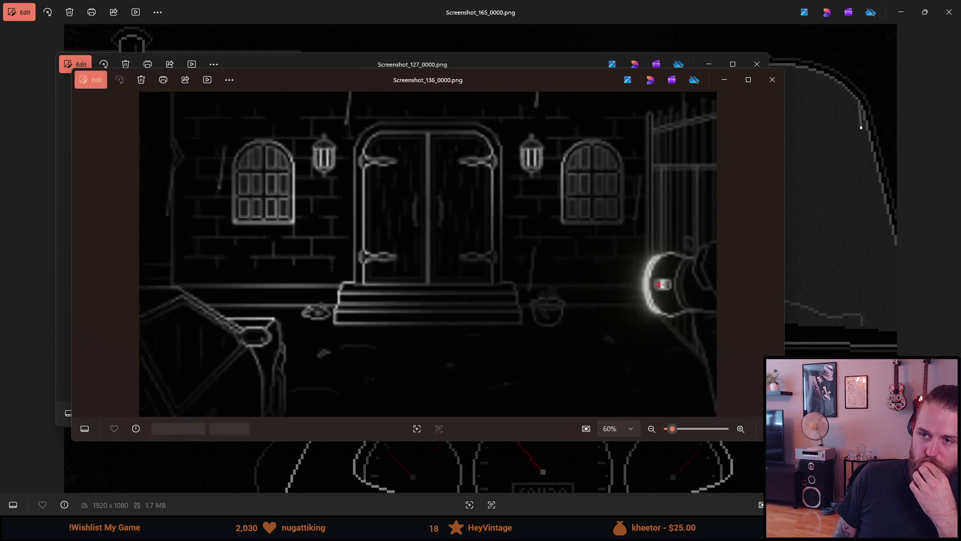
{"action": "key", "text": "Right"}
{"action": "key", "text": "Right"}
{"action": "key", "text": "Right"}
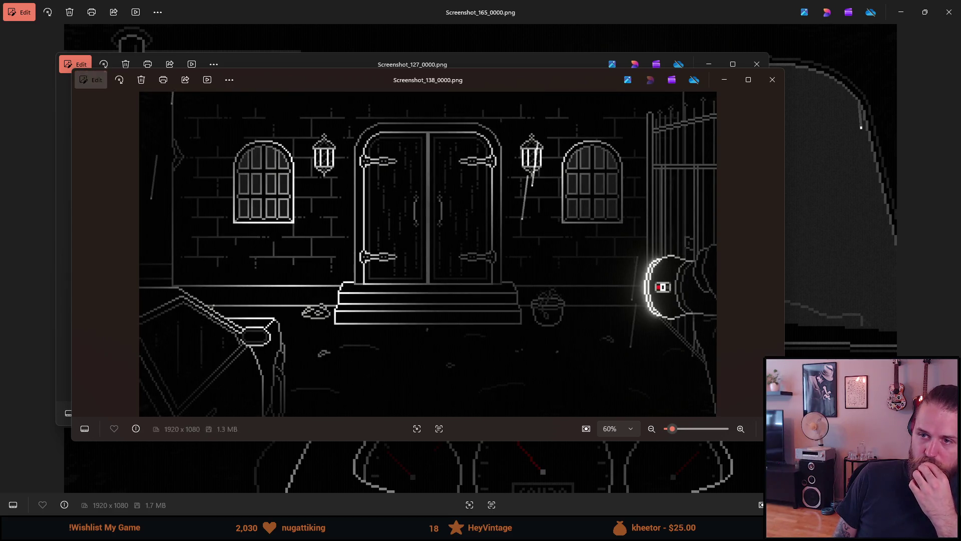
{"action": "key", "text": "Right"}
{"action": "key", "text": "Left"}
{"action": "key", "text": "Right"}
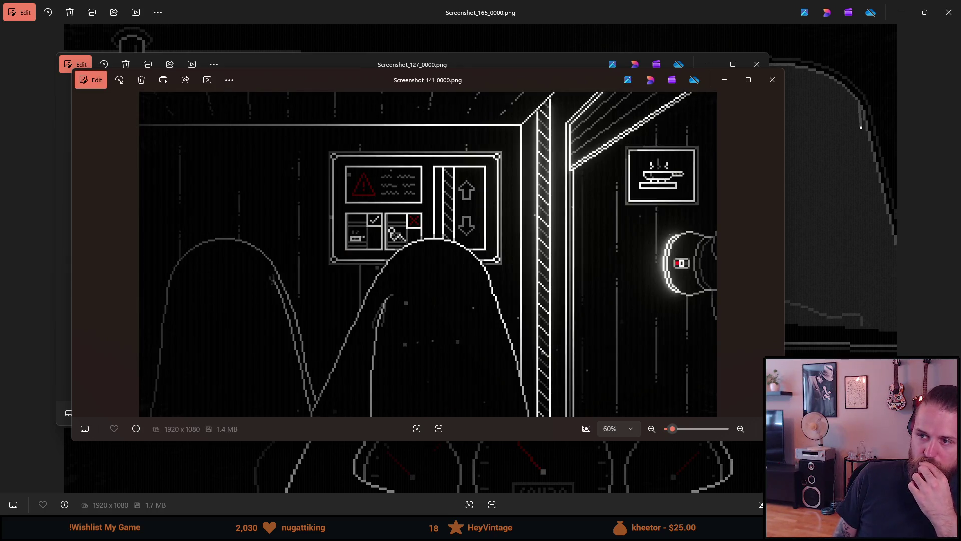
{"action": "key", "text": "Right"}
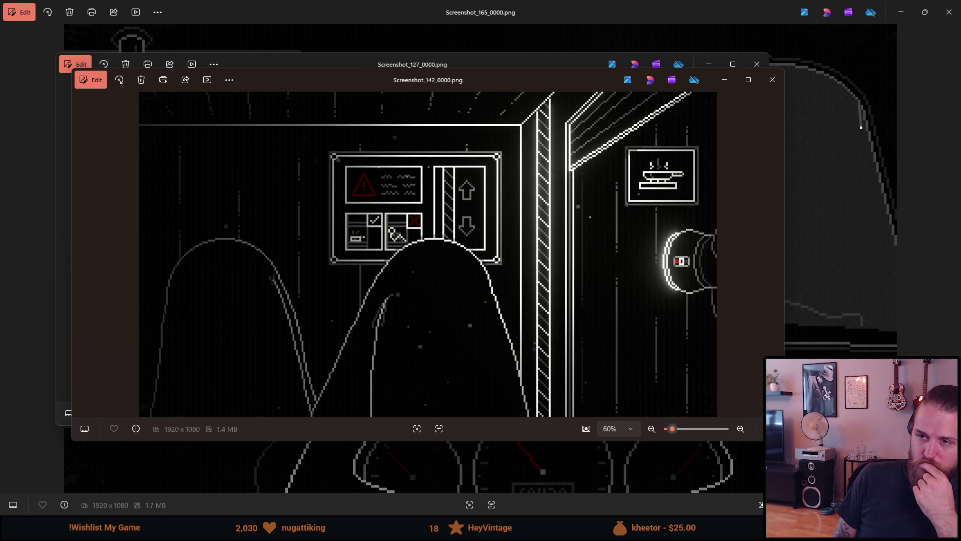
{"action": "key", "text": "Right"}
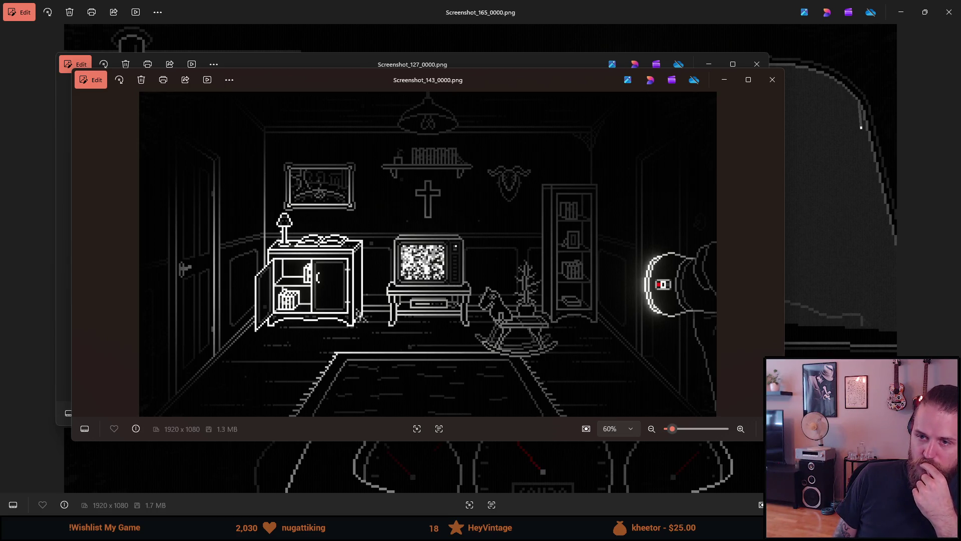
{"action": "key", "text": "Right"}
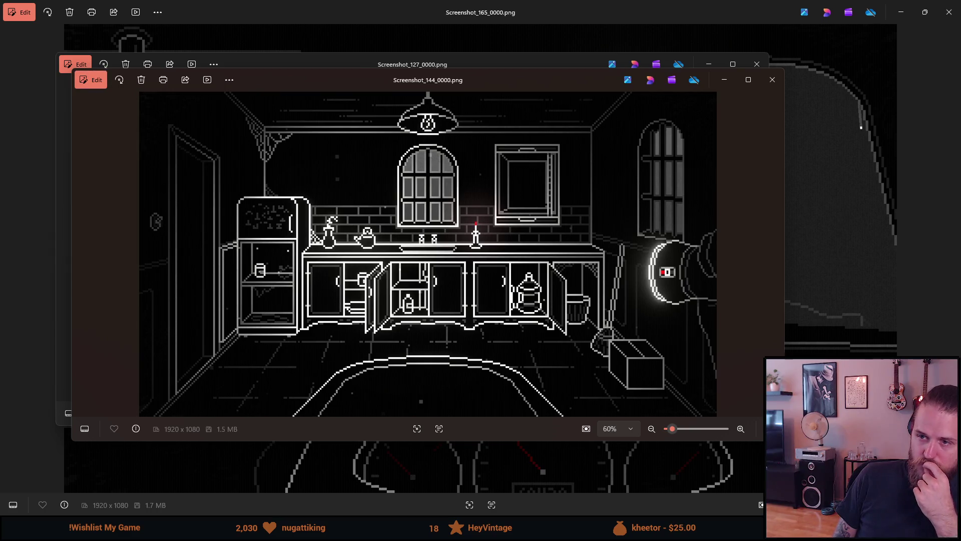
{"action": "key", "text": "Right"}
{"action": "key", "text": "Right"}
{"action": "key", "text": "Right"}
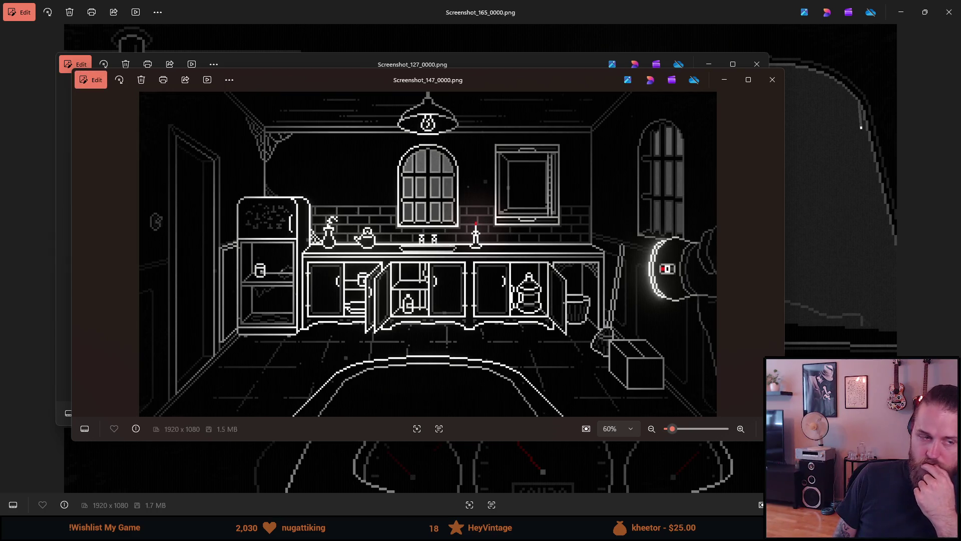
{"action": "key", "text": "Right"}
Step: Compare the basement screenshot with the candle door shot, settling on the candle door
{"action": "key", "text": "Right"}
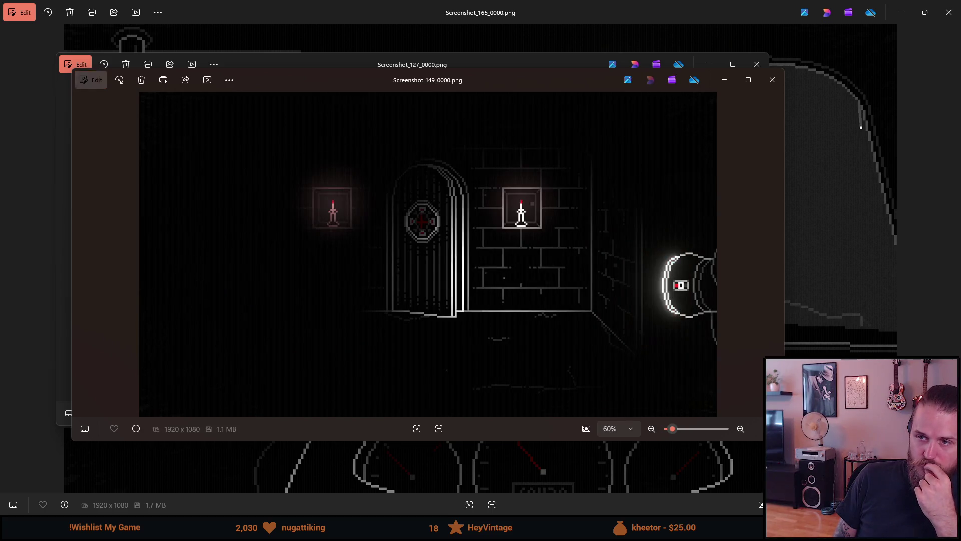
{"action": "key", "text": "Left"}
{"action": "key", "text": "Right"}
{"action": "key", "text": "Left"}
{"action": "key", "text": "Right"}
{"action": "key", "text": "Left"}
{"action": "key", "text": "Right"}
{"action": "key", "text": "Left"}
{"action": "key", "text": "Right"}
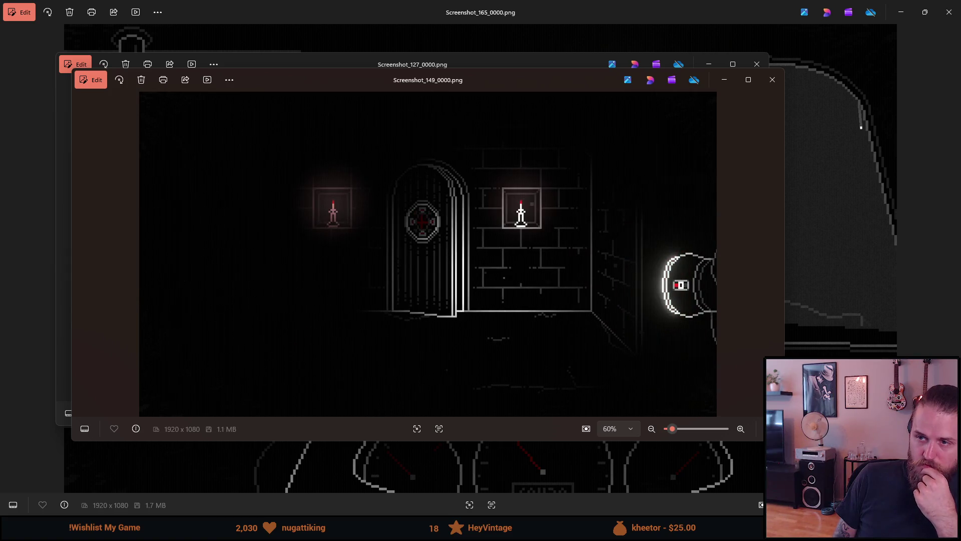
{"action": "key", "text": "Right"}
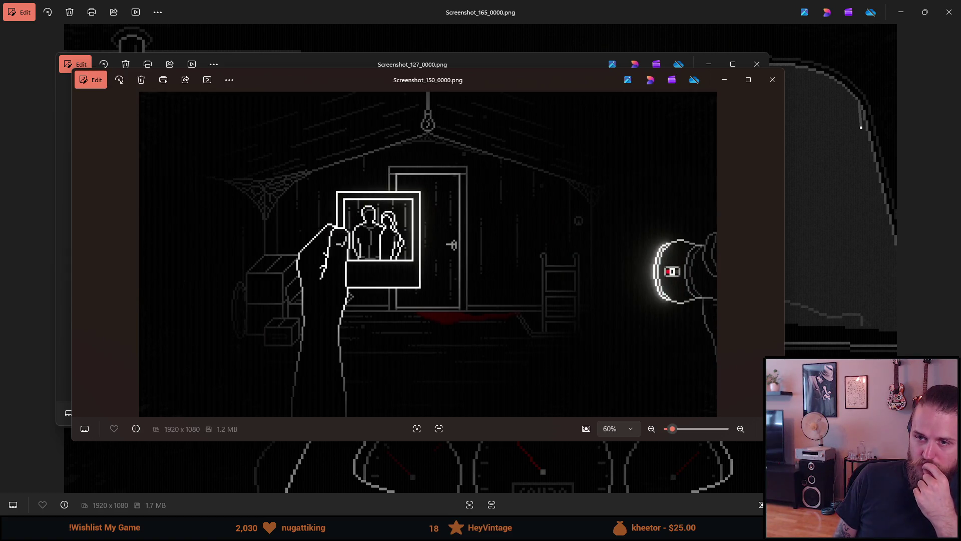
Step: Page forward through the desktop, Main Floor map and night-driving shots to Screenshot_165
{"action": "key", "text": "Right"}
{"action": "key", "text": "Right"}
{"action": "key", "text": "Right"}
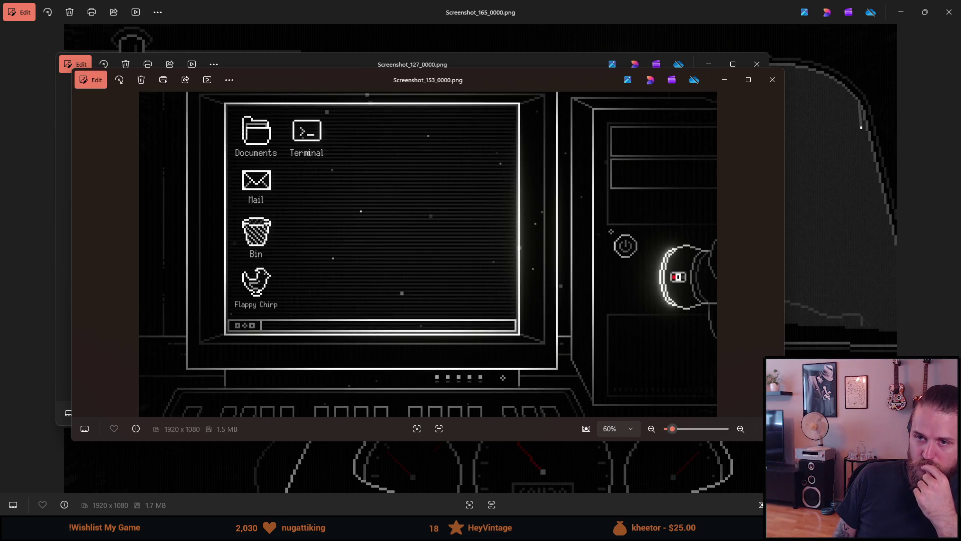
{"action": "key", "text": "Right"}
{"action": "key", "text": "Right"}
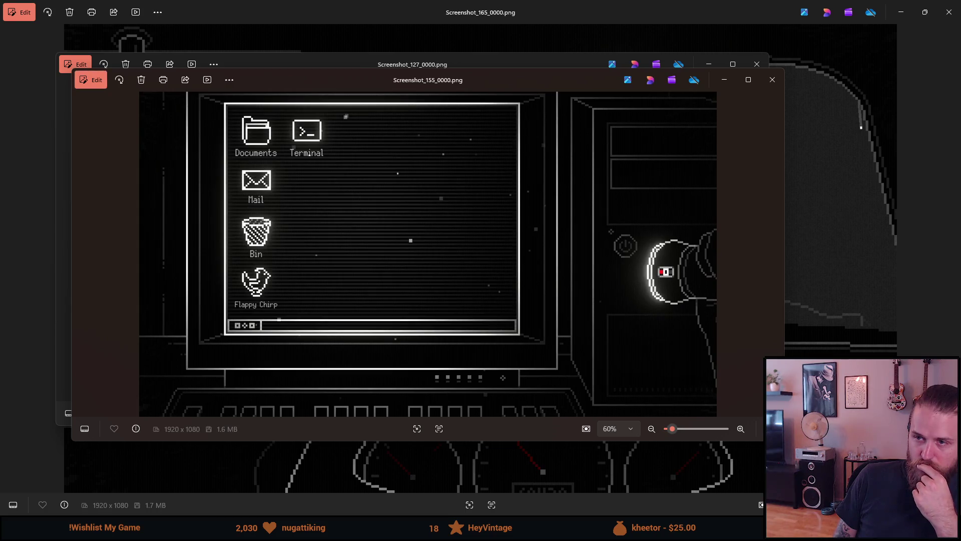
{"action": "key", "text": "Left"}
{"action": "key", "text": "Right"}
{"action": "key", "text": "Right"}
{"action": "key", "text": "Right"}
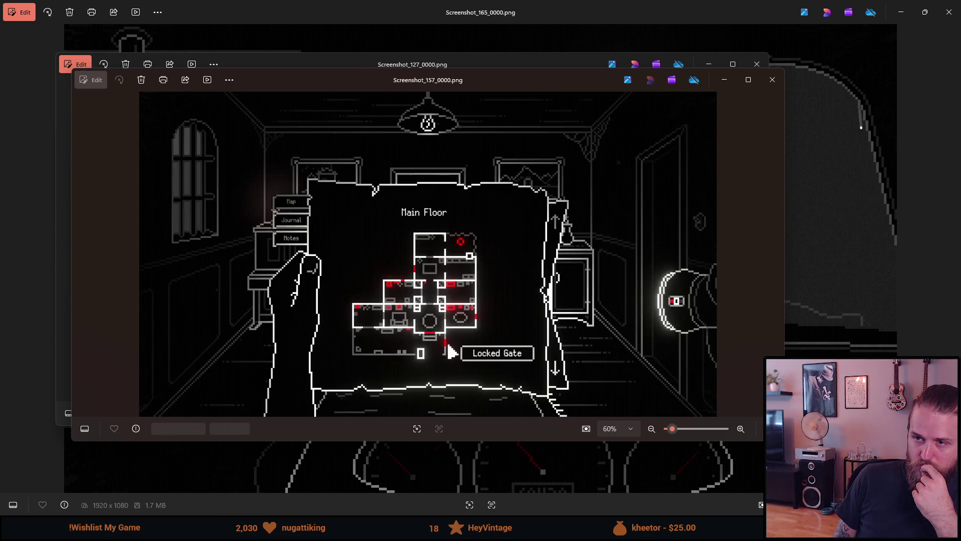
{"action": "key", "text": "Right"}
{"action": "key", "text": "Right"}
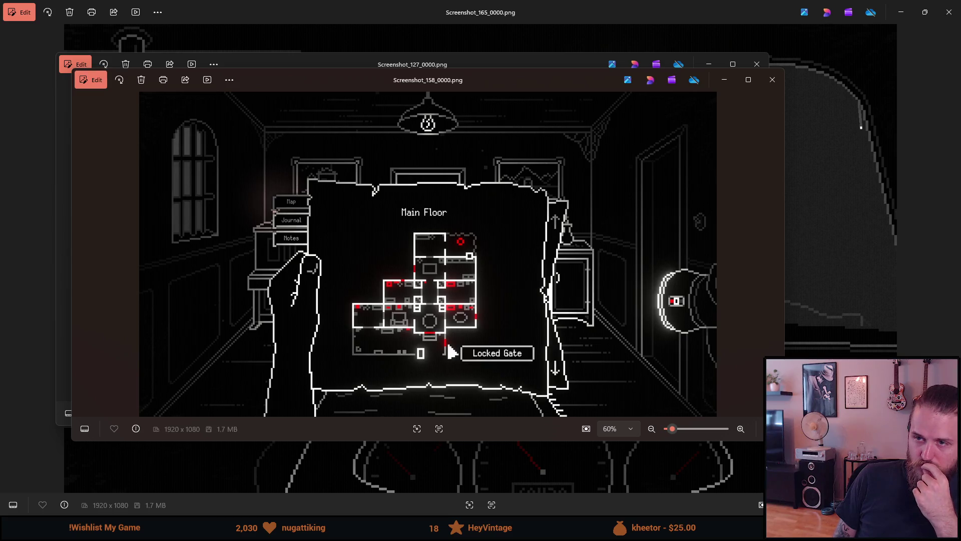
{"action": "key", "text": "Right"}
{"action": "key", "text": "Right"}
{"action": "key", "text": "Right"}
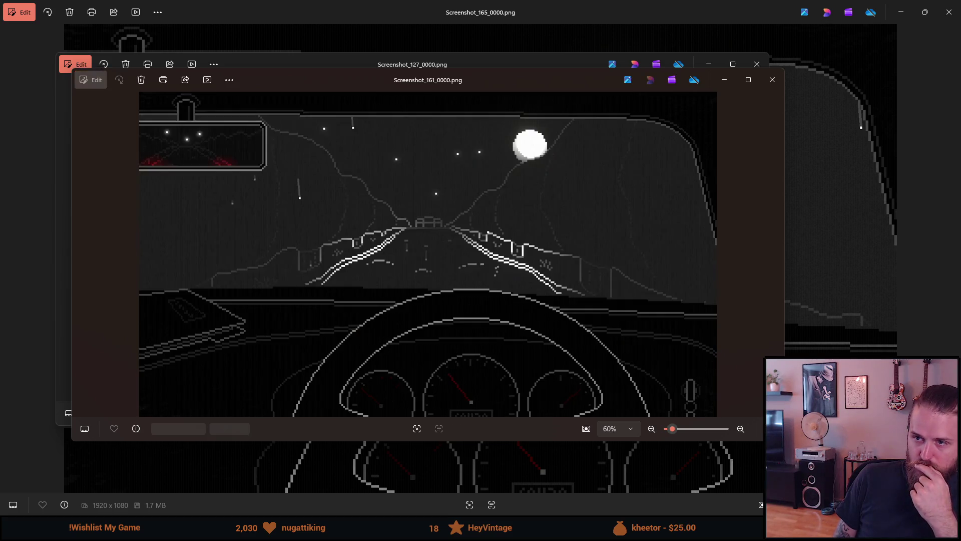
{"action": "key", "text": "Right"}
{"action": "key", "text": "Right"}
{"action": "key", "text": "Right"}
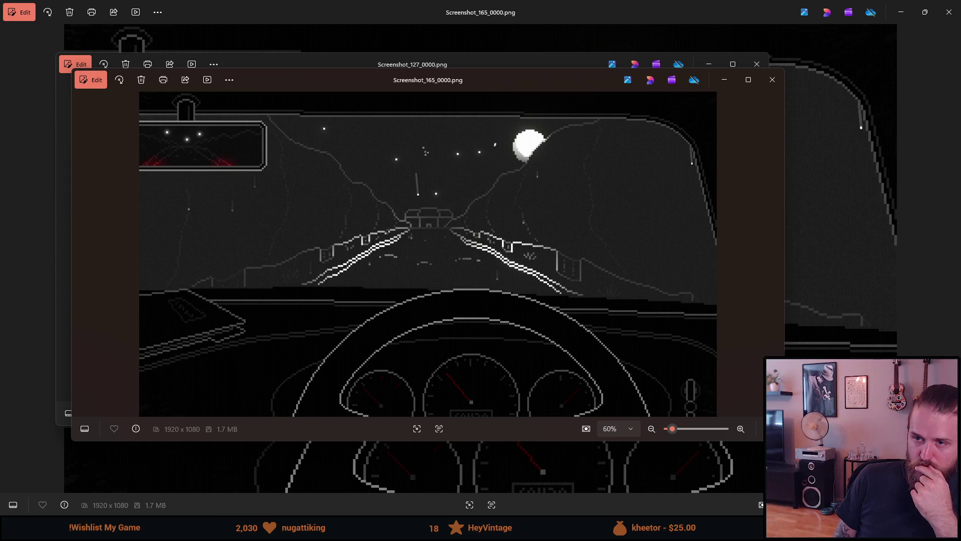
Step: Step back past Screenshot_153 and the candle-lit wall to the workshop room shot
{"action": "key", "text": "Left"}
{"action": "key", "text": "Left"}
{"action": "key", "text": "Left"}
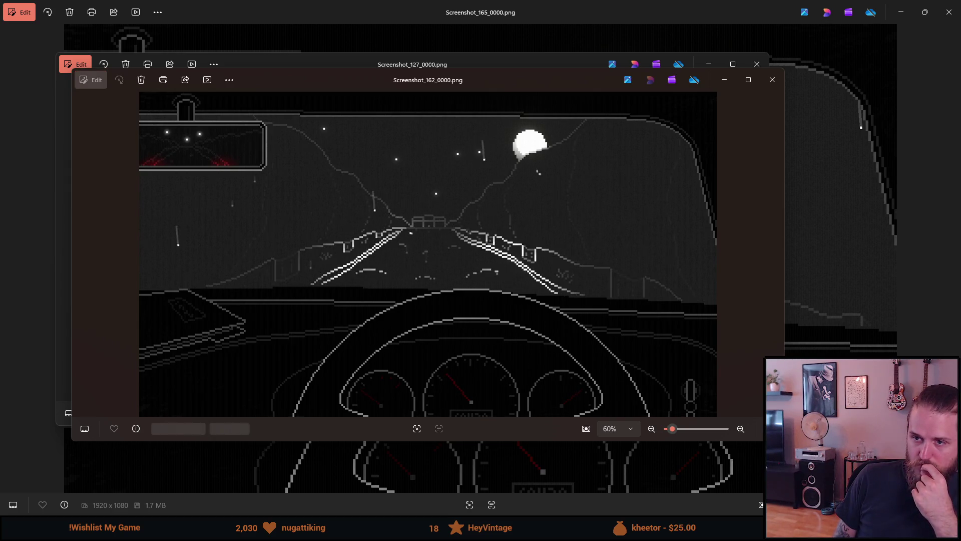
{"action": "key", "text": "Left"}
{"action": "key", "text": "Left"}
{"action": "key", "text": "Left"}
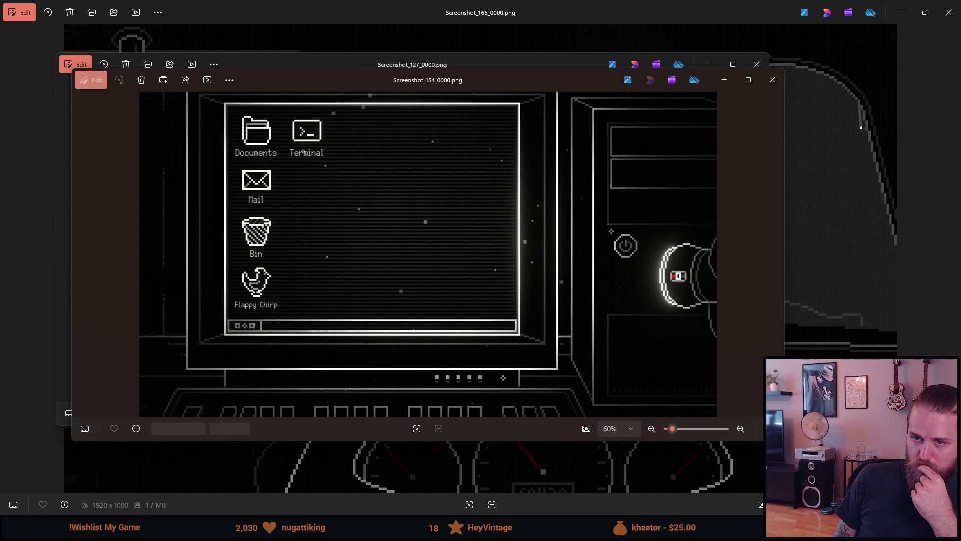
{"action": "key", "text": "Left"}
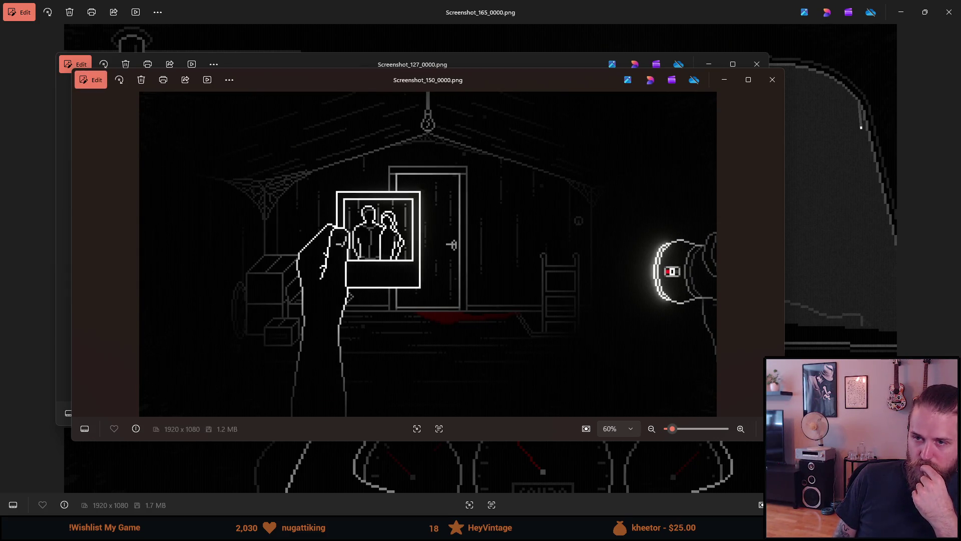
{"action": "key", "text": "Left"}
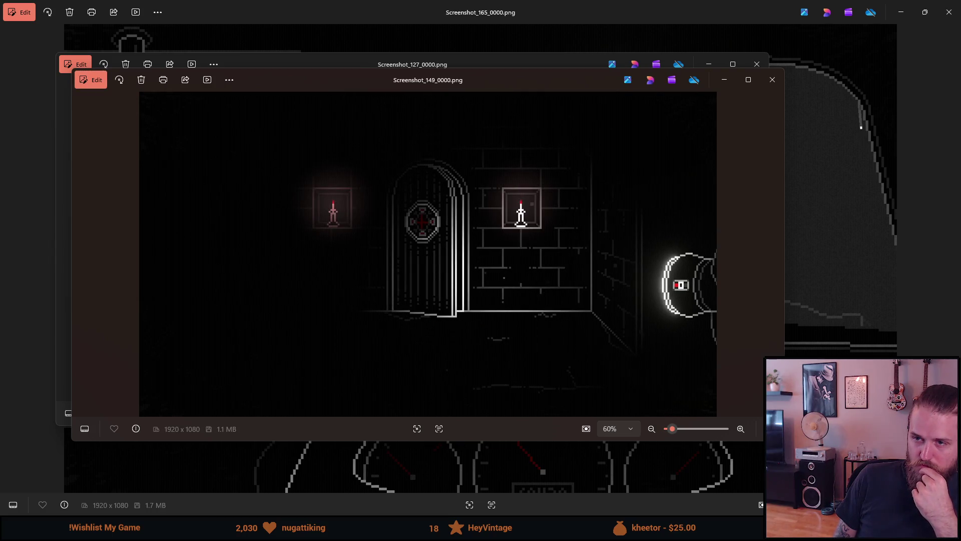
{"action": "key", "text": "Left"}
{"action": "key", "text": "Left"}
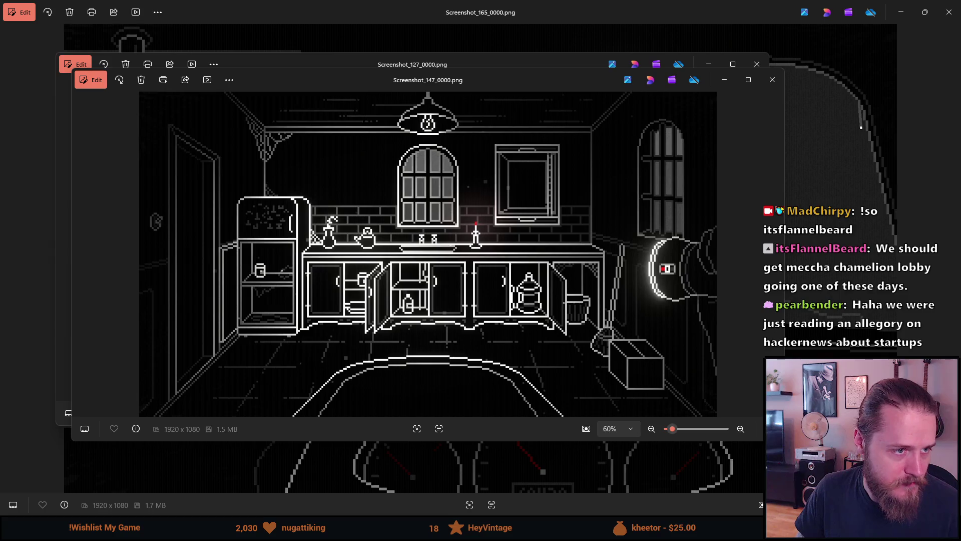
Step: Switch from Screenshot_147_0000.png in Photos to the MECCHA CHAMELEON Steam page in the browser
{"action": "key", "text": "alt+Tab"}
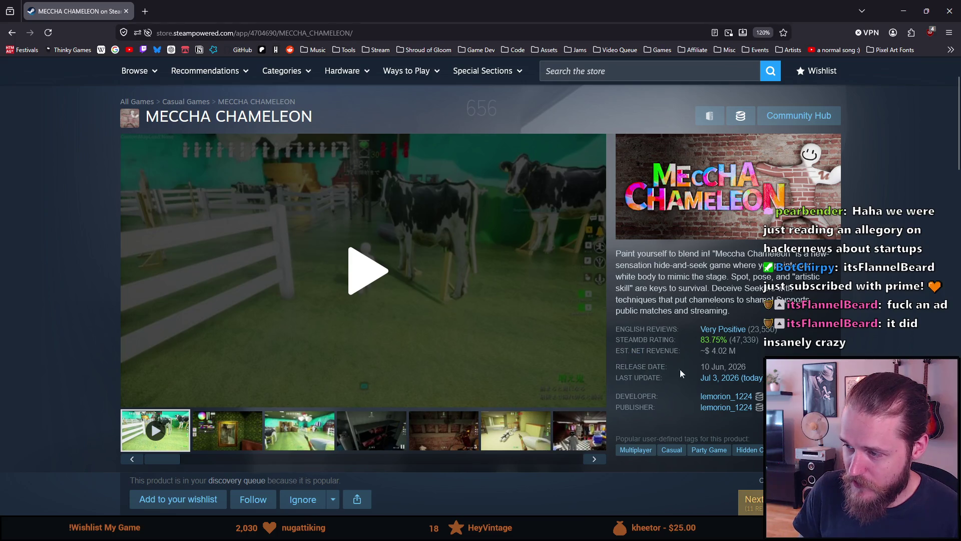
Step: Highlight the estimated net revenue figure, then view MECCHA CHAMELEON gallery screenshots two through seven
{"action": "left_click_drag", "start_coordinate": [621, 350], "coordinate": [750, 351]}
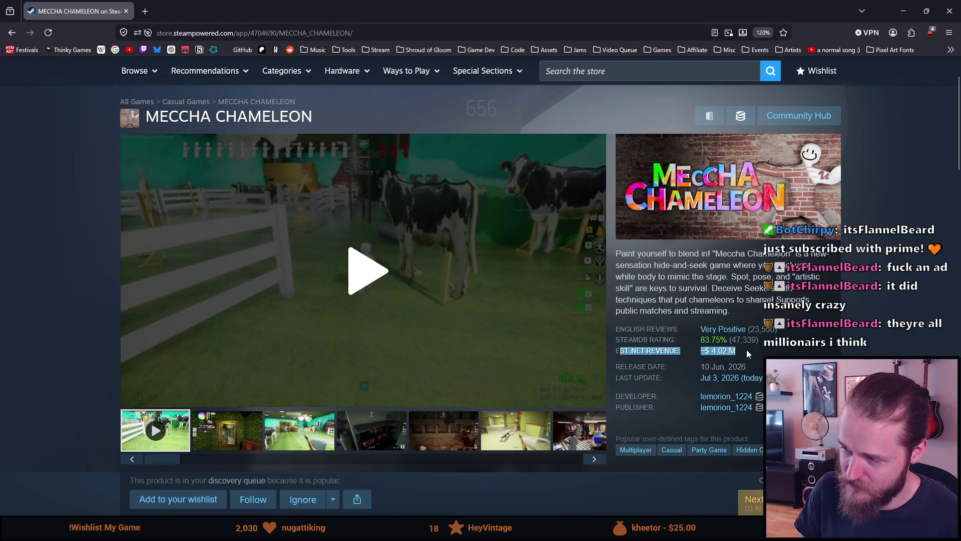
{"action": "left_click", "coordinate": [747, 350]}
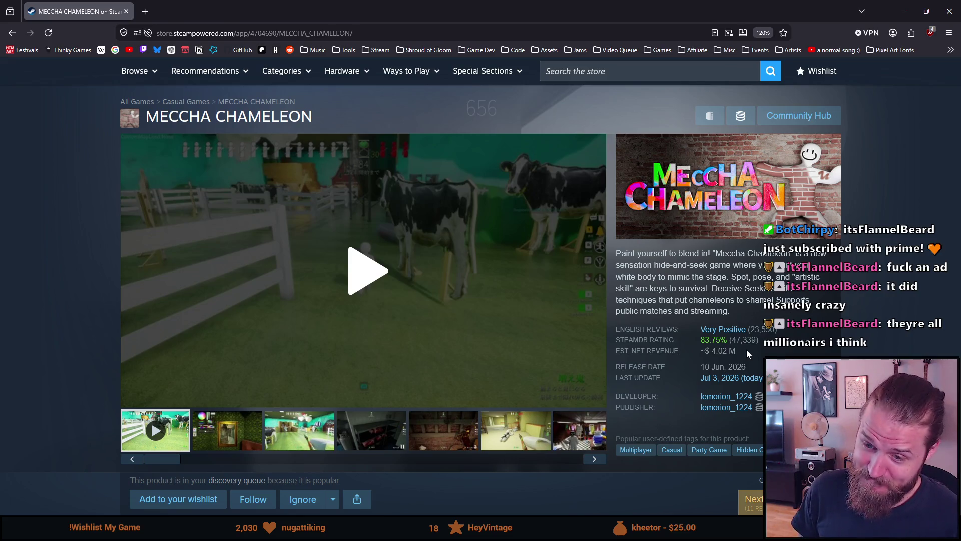
{"action": "left_click", "coordinate": [248, 434]}
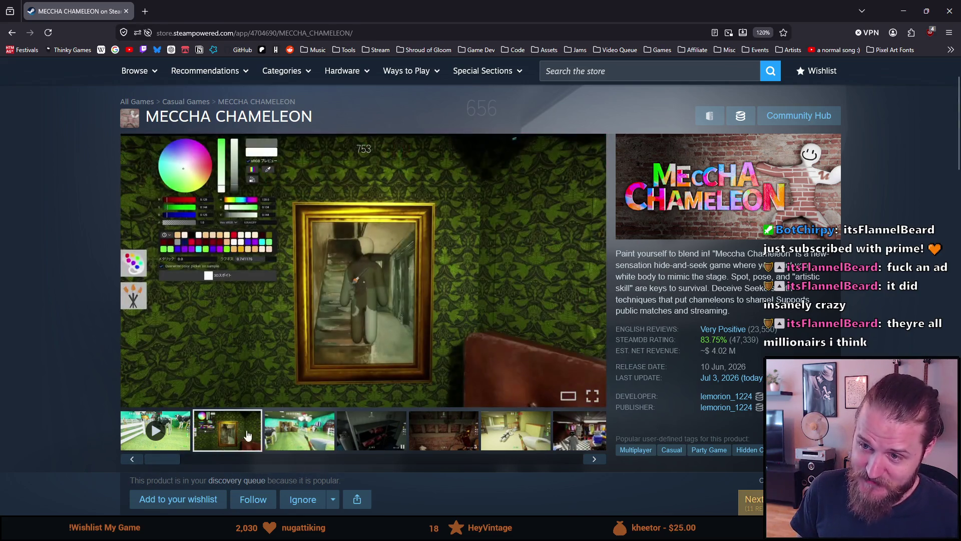
{"action": "left_click", "coordinate": [289, 434]}
{"action": "left_click", "coordinate": [361, 432]}
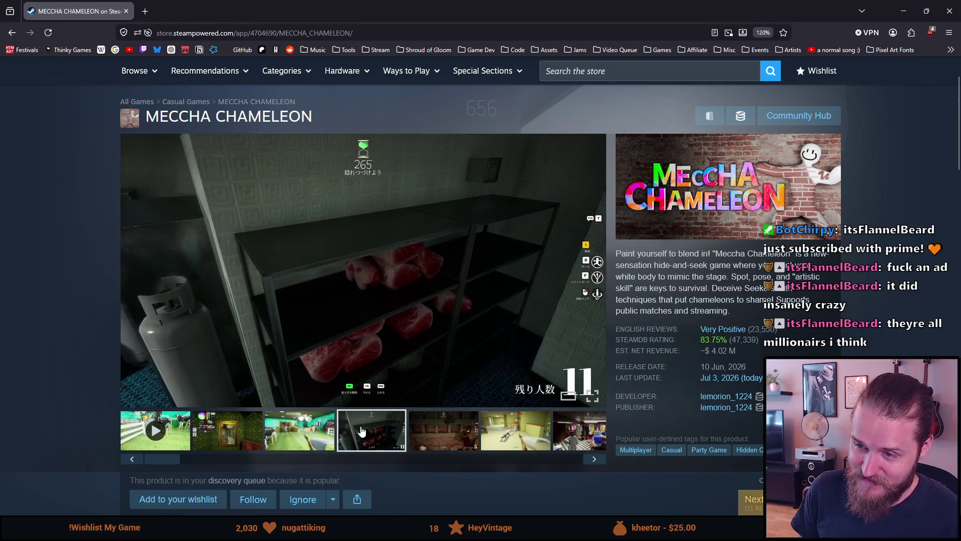
{"action": "left_click", "coordinate": [426, 434]}
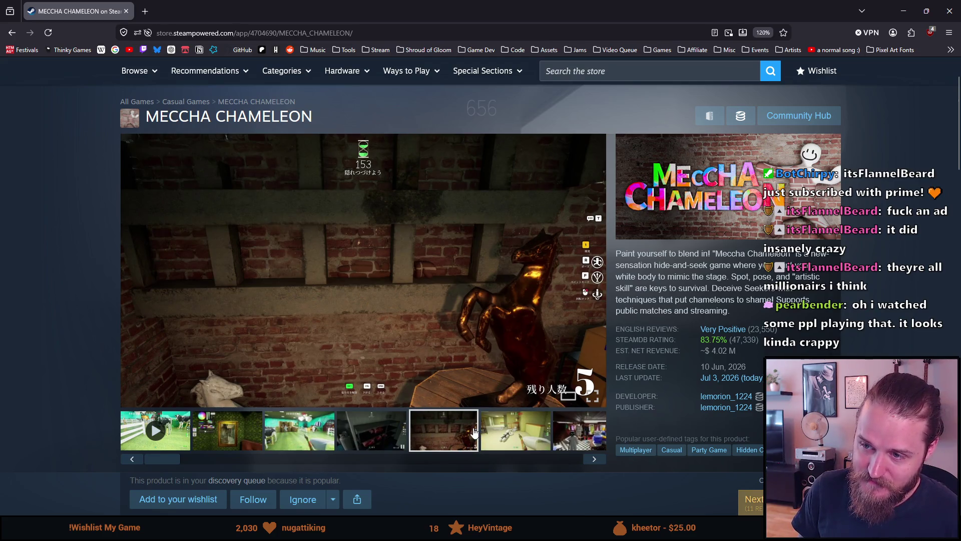
{"action": "left_click", "coordinate": [506, 432]}
{"action": "left_click", "coordinate": [565, 434]}
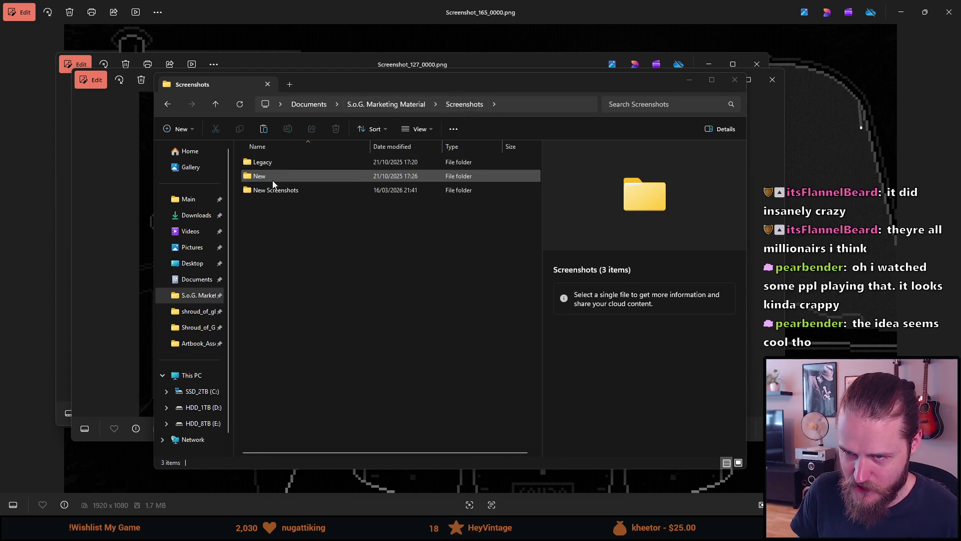
Step: Create a new folder in Screenshots named 'New New Screenshots'
{"action": "right_click", "coordinate": [270, 215]}
{"action": "mouse_move", "coordinate": [320, 335]}
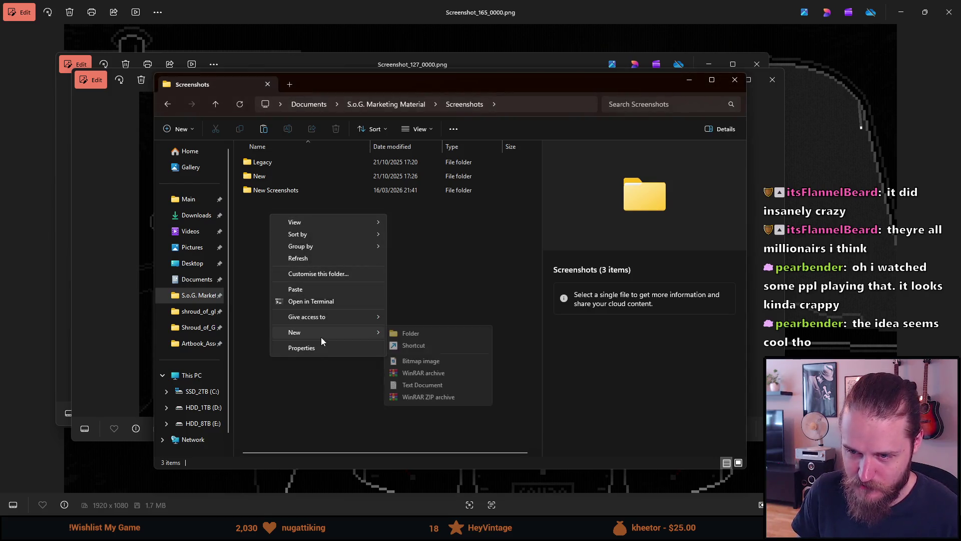
{"action": "left_click", "coordinate": [405, 332]}
{"action": "type", "text": "New New Screenshots"}
{"action": "key", "text": "Return"}
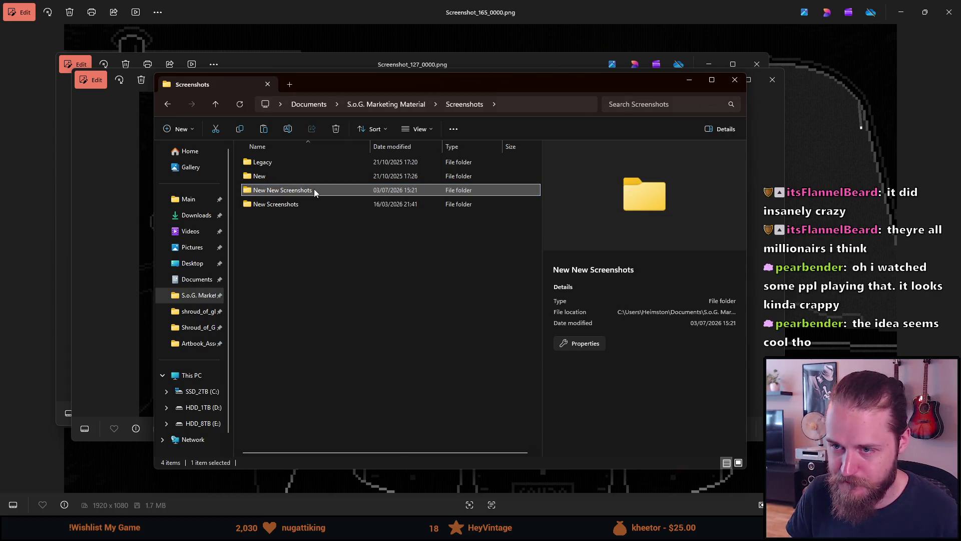
Step: Paste the 40 copied screenshots into New New Screenshots and select Screenshot_128_0000
{"action": "double_click", "coordinate": [313, 190]}
{"action": "key", "text": "ctrl+v"}
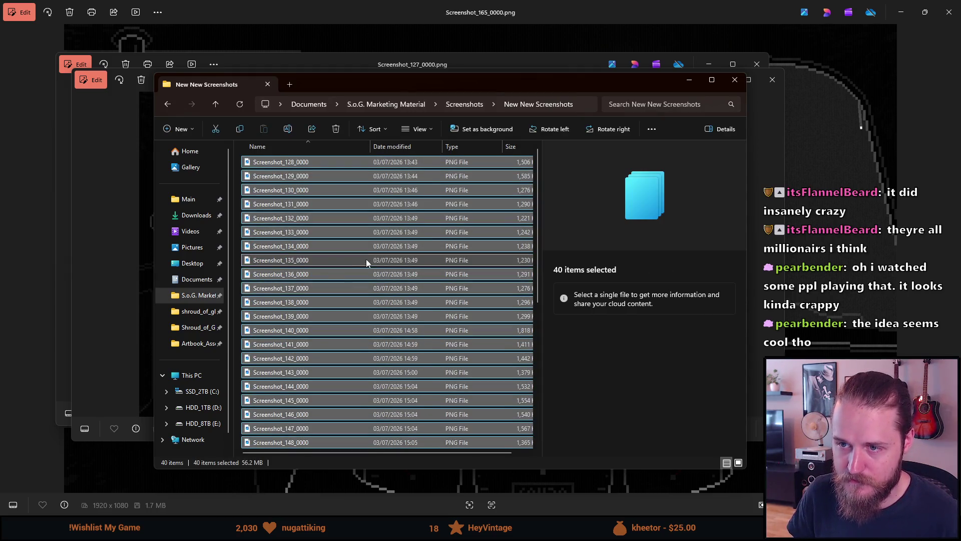
{"action": "left_click", "coordinate": [359, 253]}
{"action": "scroll", "coordinate": [352, 254], "scroll_direction": "up", "scroll_amount": 7}
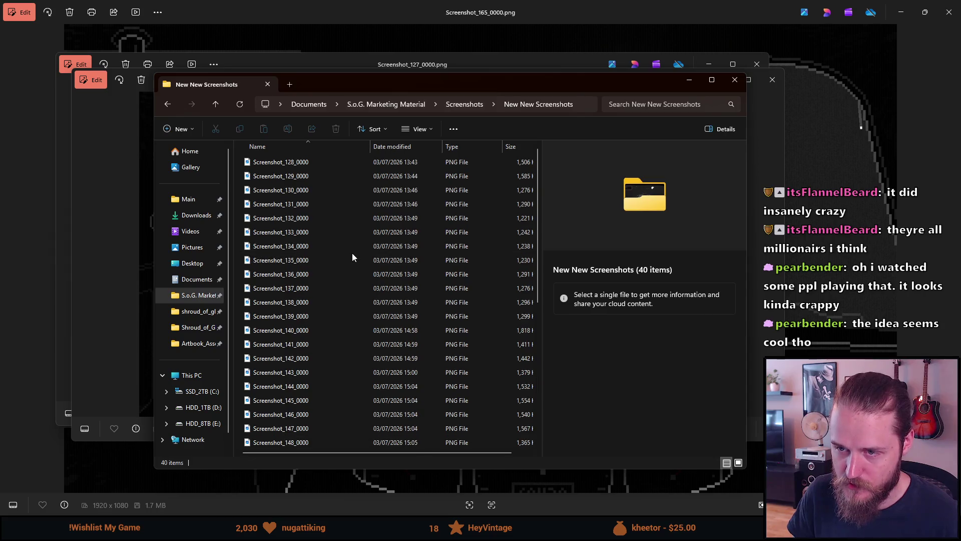
{"action": "left_click", "coordinate": [317, 163]}
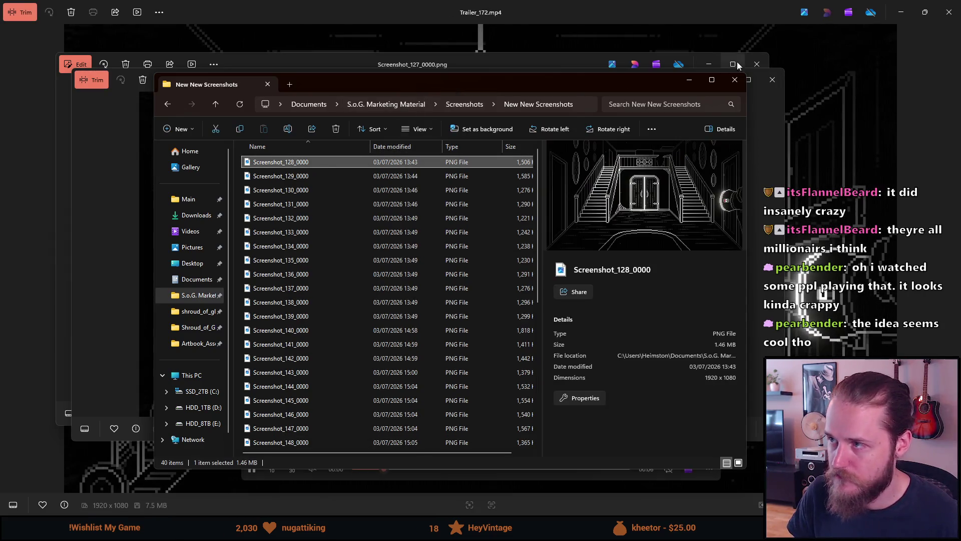
Step: Close the trailer video and Screenshot_127 windows, reposition Explorer, and clear the Unity console errors
{"action": "left_click", "coordinate": [947, 12]}
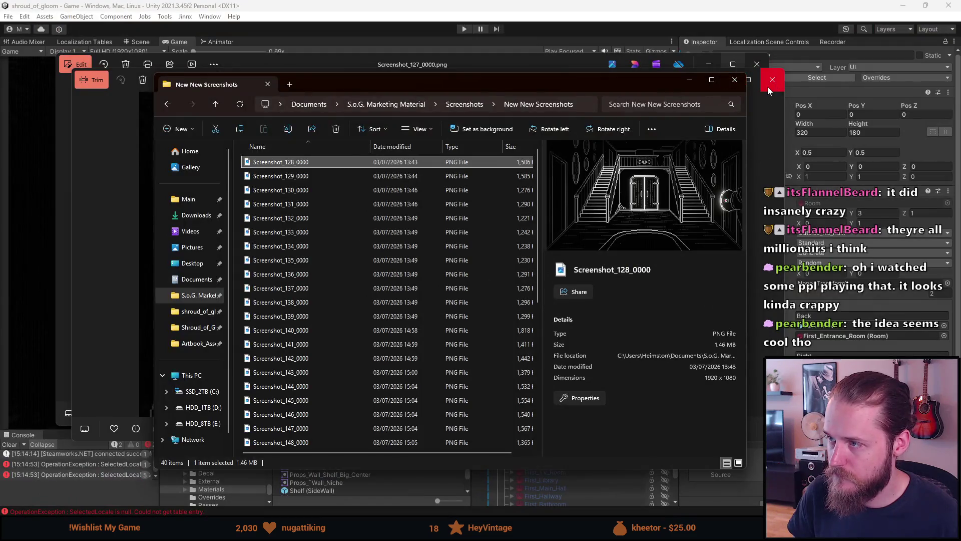
{"action": "left_click", "coordinate": [771, 80]}
{"action": "left_click_drag", "start_coordinate": [636, 82], "coordinate": [640, 158]}
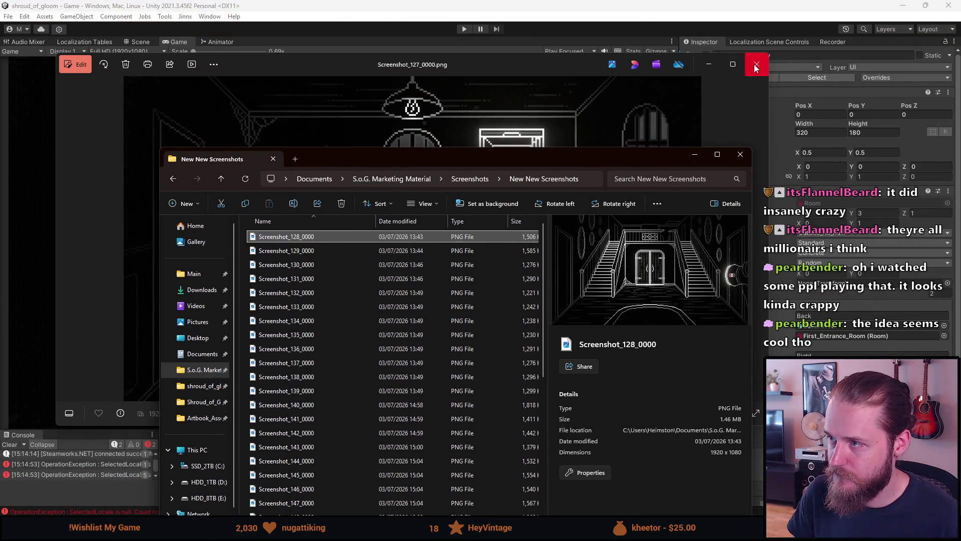
{"action": "left_click", "coordinate": [757, 64]}
{"action": "mouse_move", "coordinate": [506, 161]}
{"action": "left_mouse_down"}
{"action": "mouse_move", "coordinate": [572, 88]}
{"action": "mouse_move", "coordinate": [522, 80]}
{"action": "left_mouse_up"}
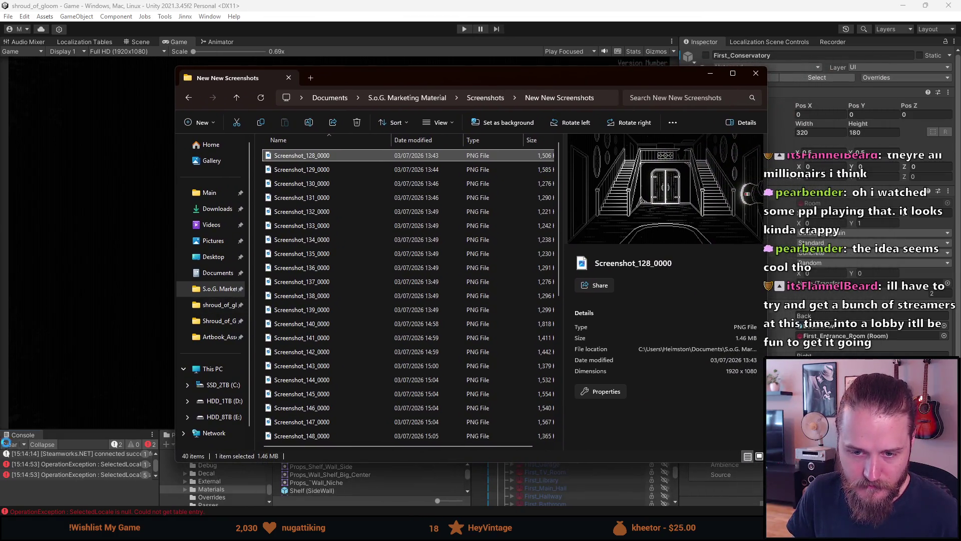
{"action": "left_click", "coordinate": [10, 444]}
Step: Activate the Outside_Entrance room, check it in Scene and Game views, and enlarge the bottom panels
{"action": "key", "text": "alt+Tab"}
{"action": "key", "text": "alt+Tab"}
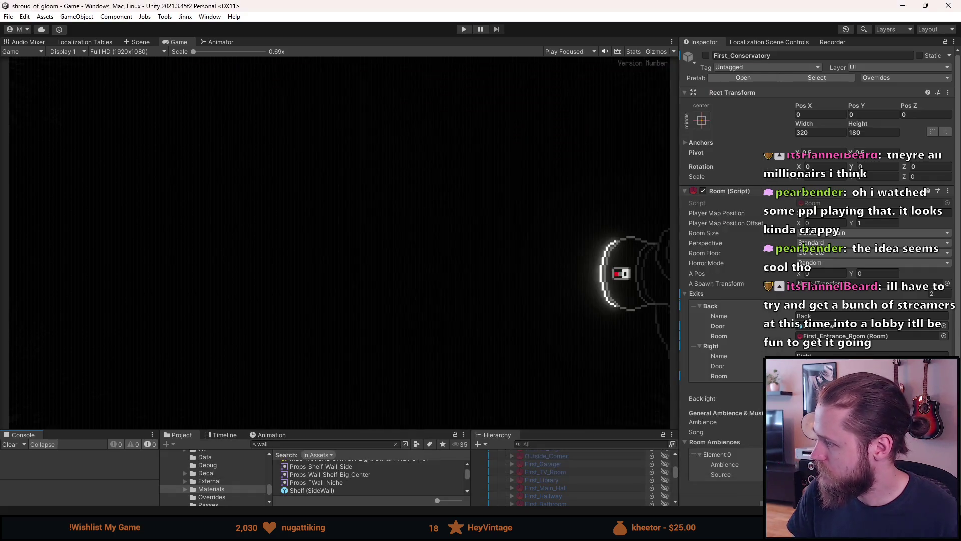
{"action": "scroll", "coordinate": [530, 488], "scroll_direction": "up", "scroll_amount": 10}
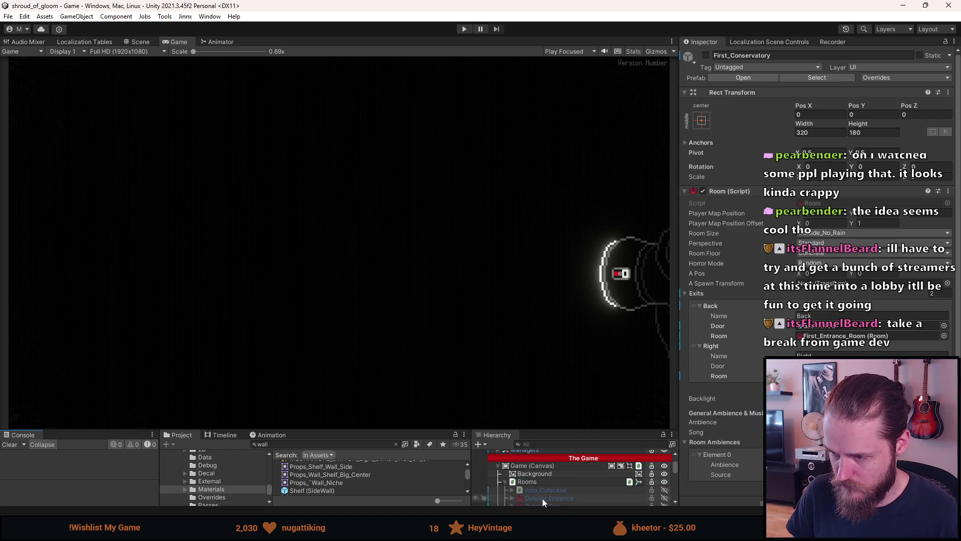
{"action": "key", "text": "a"}
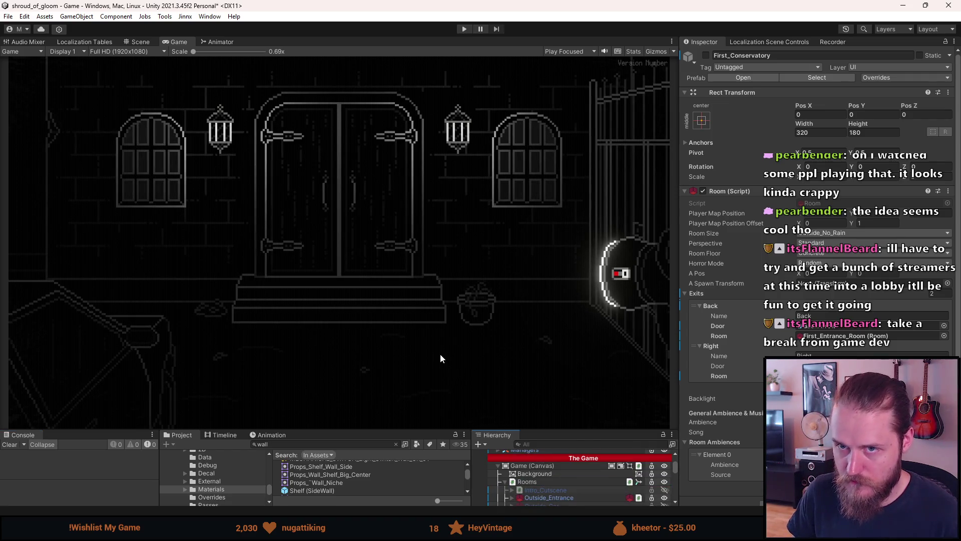
{"action": "left_click", "coordinate": [143, 42]}
{"action": "left_click", "coordinate": [172, 43]}
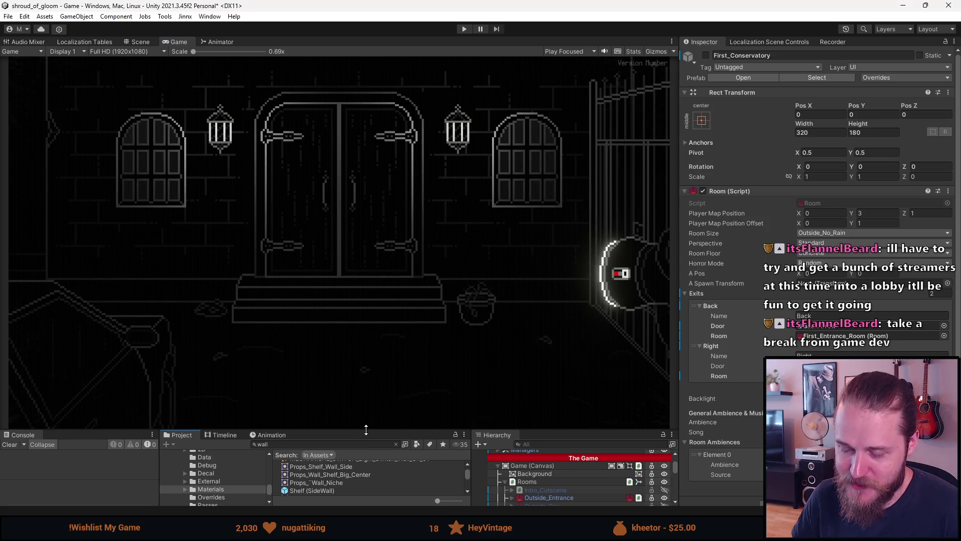
{"action": "left_click_drag", "start_coordinate": [366, 429], "coordinate": [365, 411]}
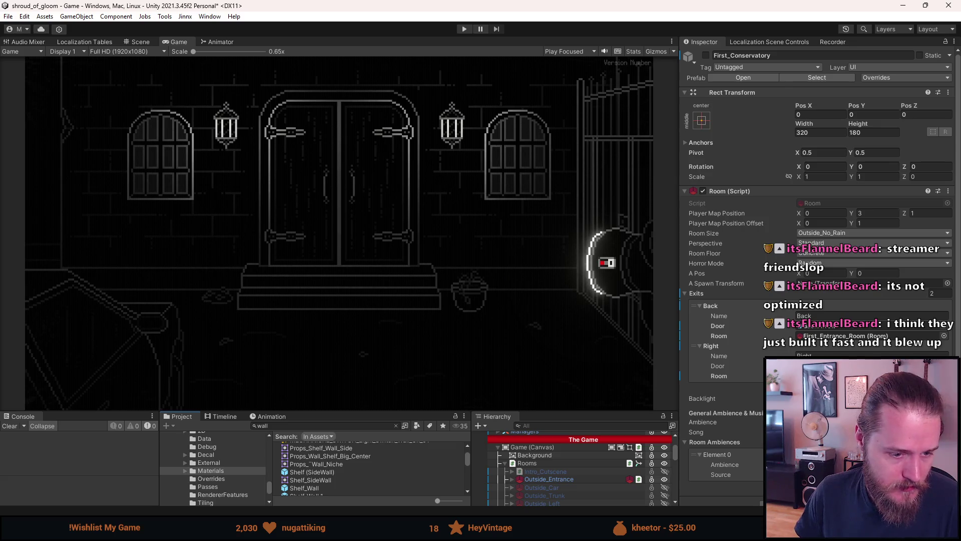
{"action": "key", "text": "alt+Tab"}
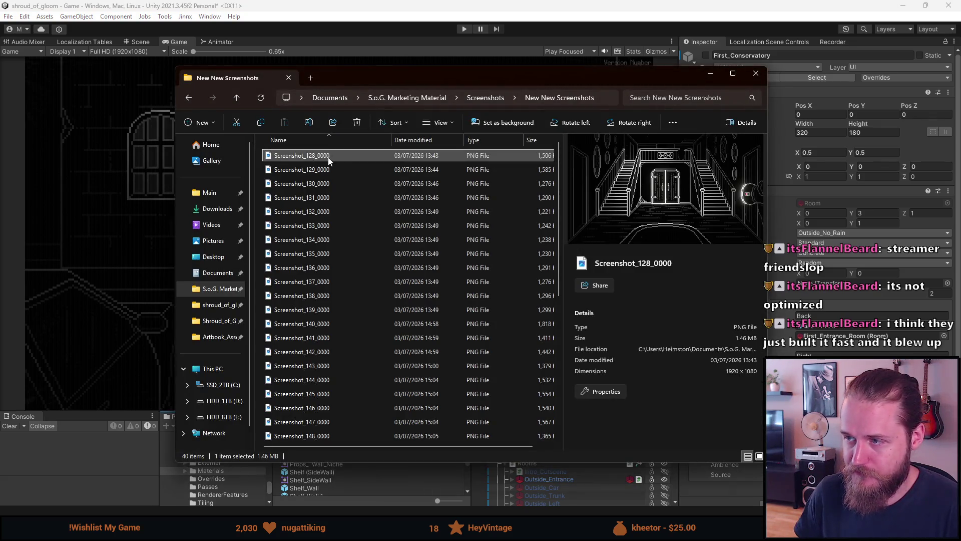
{"action": "double_click", "coordinate": [329, 157]}
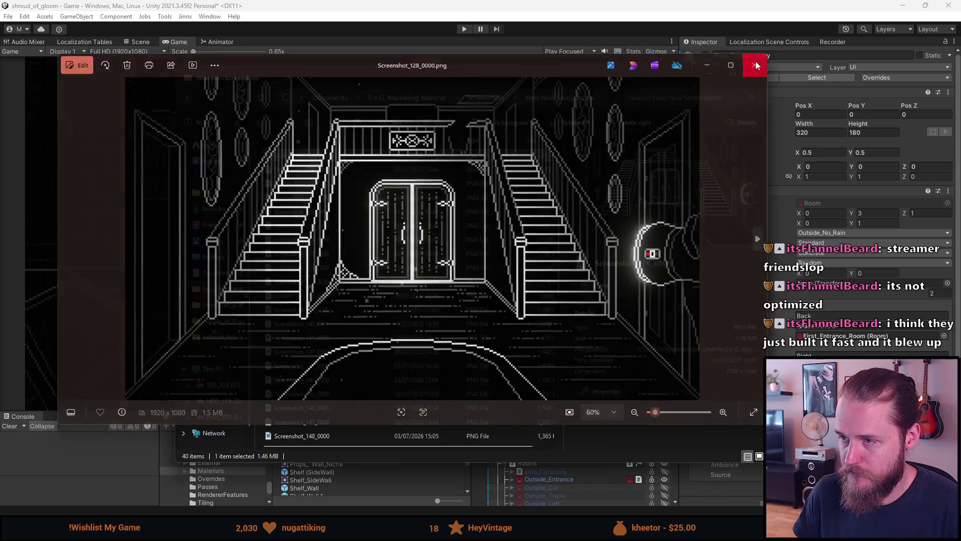
{"action": "left_click", "coordinate": [756, 65]}
{"action": "right_click", "coordinate": [350, 155]}
{"action": "left_click", "coordinate": [328, 156]}
{"action": "left_click", "coordinate": [323, 169]}
{"action": "left_click", "coordinate": [321, 183]}
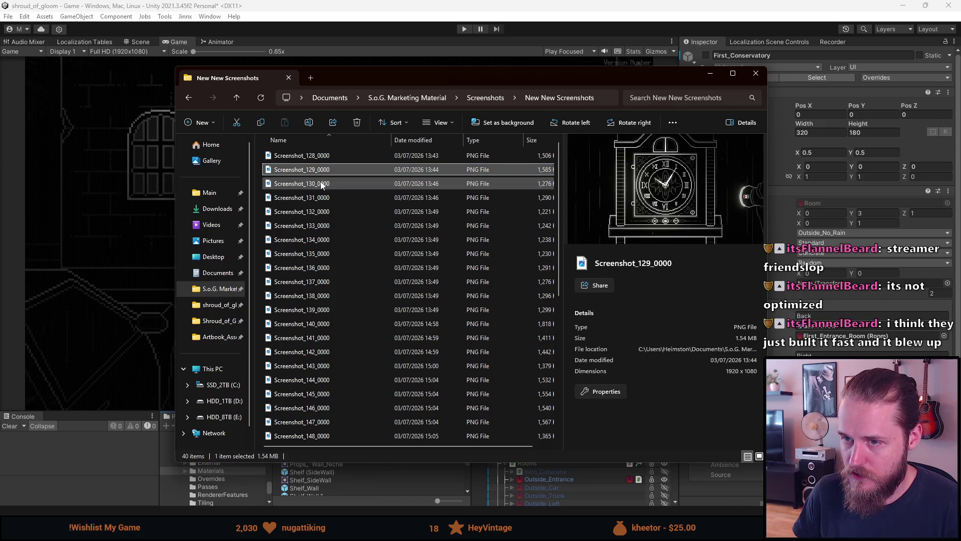
{"action": "left_click", "coordinate": [319, 197]}
{"action": "key", "text": "Down"}
{"action": "key", "text": "Down"}
{"action": "key", "text": "Down"}
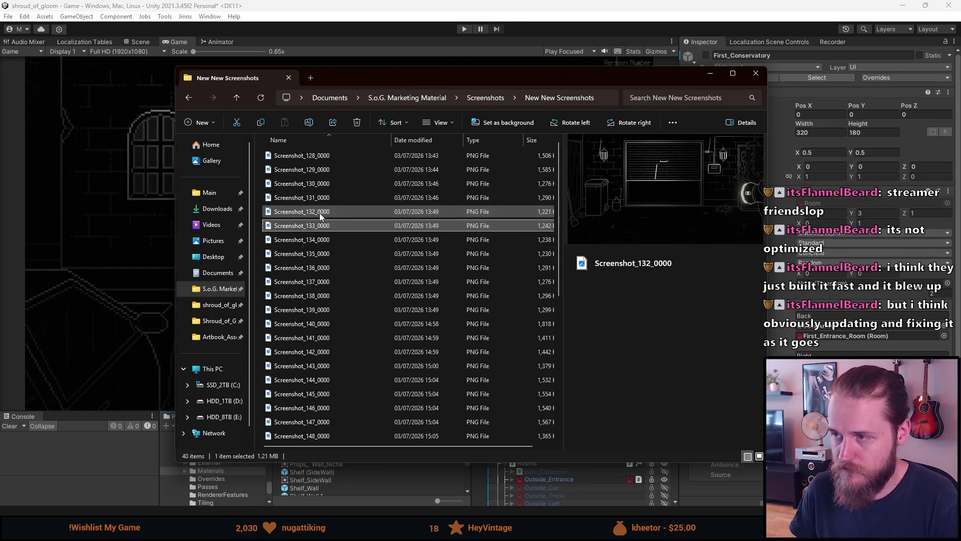
{"action": "key", "text": "Down"}
{"action": "key", "text": "Down"}
{"action": "key", "text": "Down"}
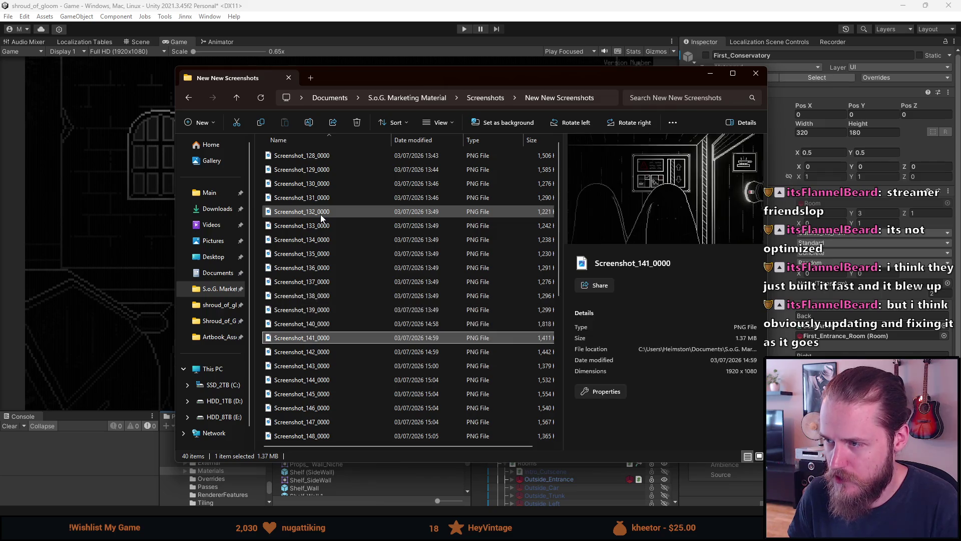
{"action": "key", "text": "Down"}
{"action": "key", "text": "Down"}
{"action": "key", "text": "Down"}
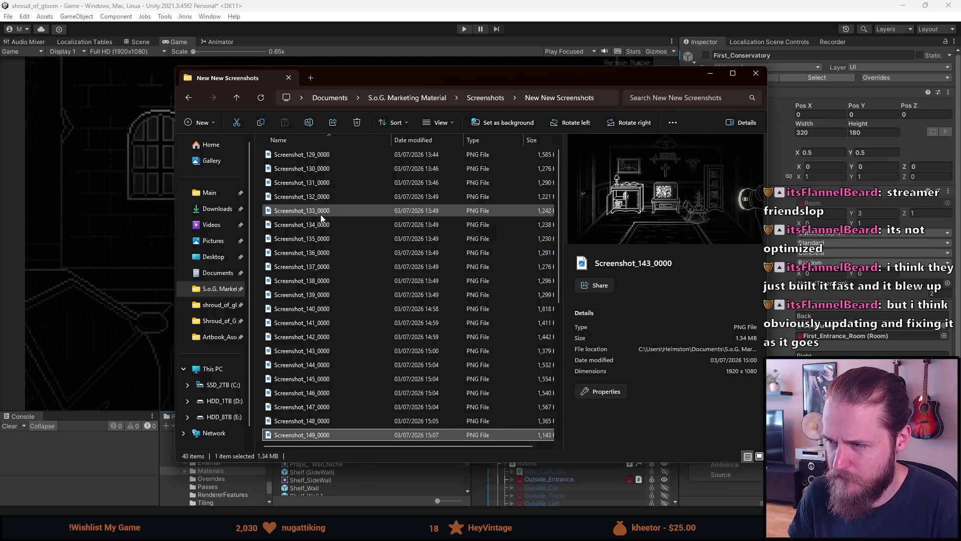
{"action": "key", "text": "Down"}
{"action": "key", "text": "Down"}
{"action": "key", "text": "Down"}
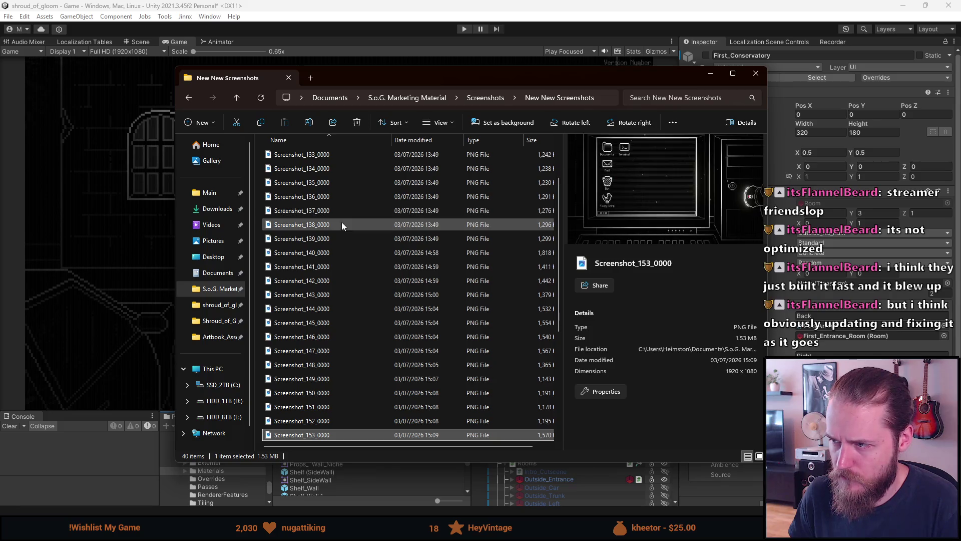
{"action": "key", "text": "Down"}
{"action": "key", "text": "Down"}
{"action": "key", "text": "Down"}
{"action": "scroll", "coordinate": [343, 224], "scroll_direction": "up", "scroll_amount": 3}
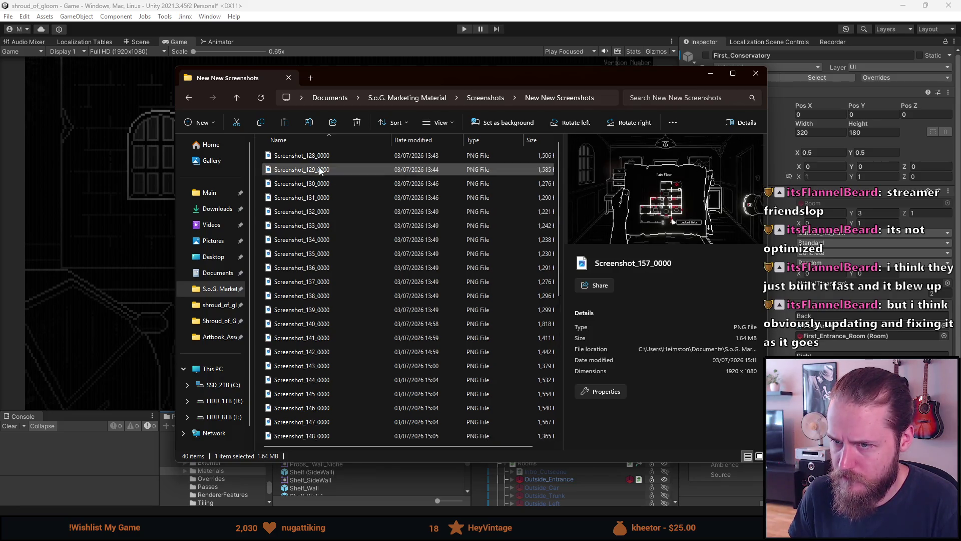
{"action": "double_click", "coordinate": [318, 157]}
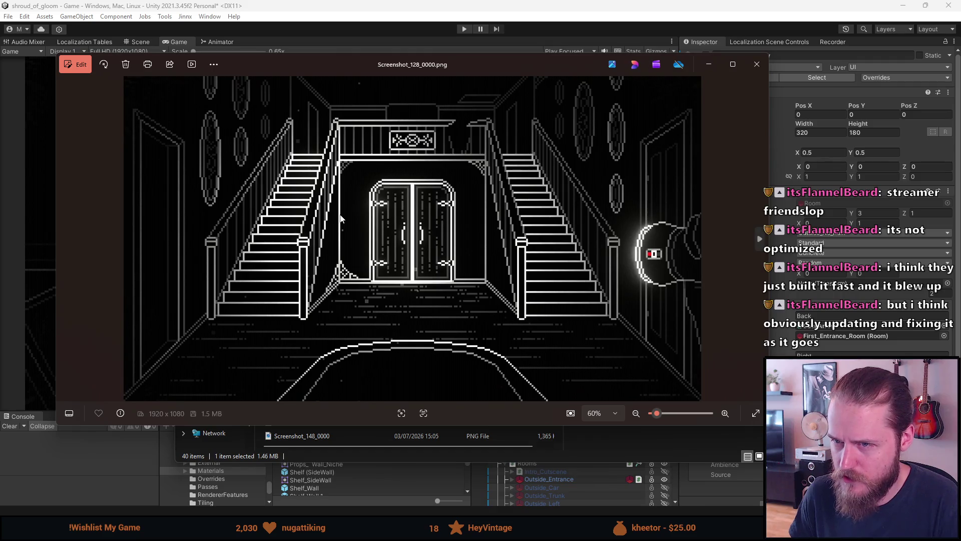
Step: Step through Screenshot_131 to Screenshot_141 in Photos, revisiting 139–140 with the viewer maximized
{"action": "key", "text": "Right"}
{"action": "key", "text": "Right"}
{"action": "key", "text": "Right"}
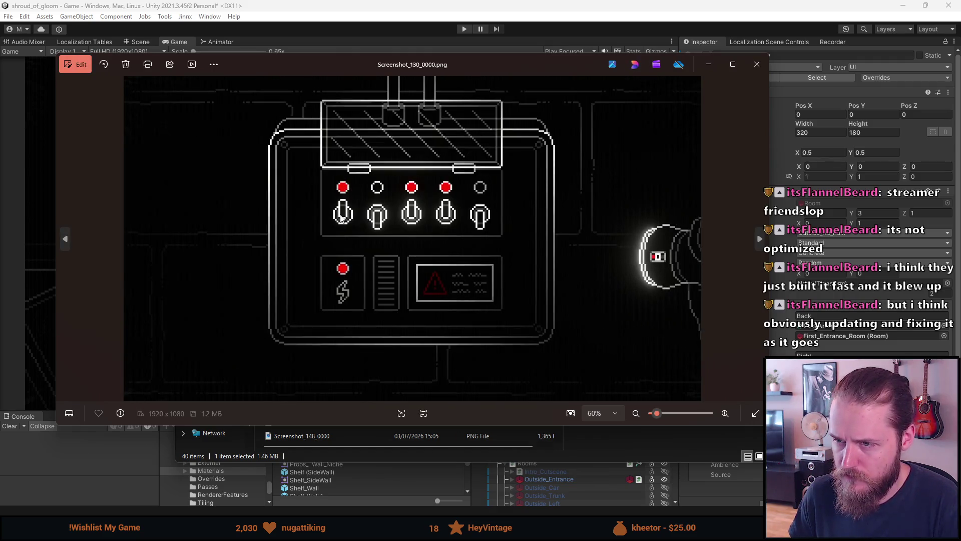
{"action": "key", "text": "Right"}
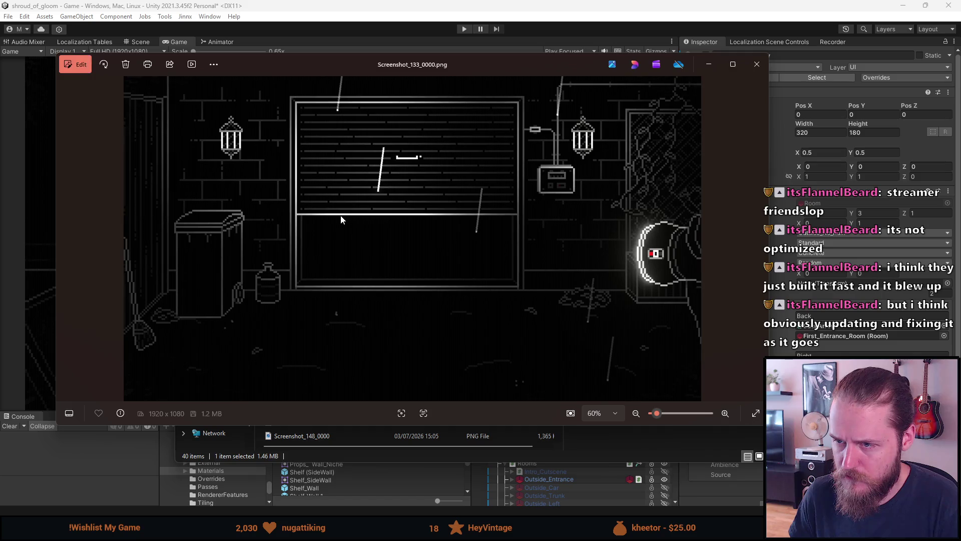
{"action": "key", "text": "Right"}
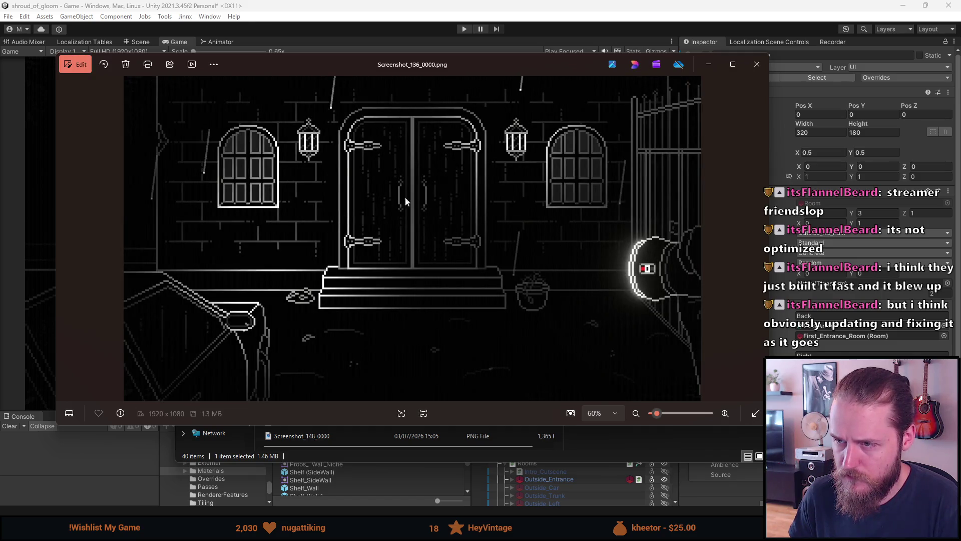
{"action": "key", "text": "Right"}
{"action": "key", "text": "Right"}
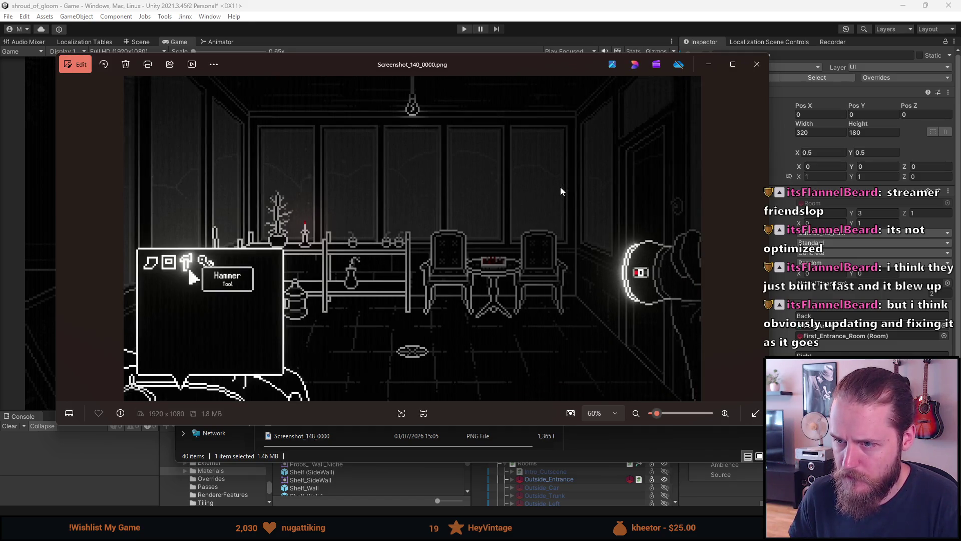
{"action": "key", "text": "Left"}
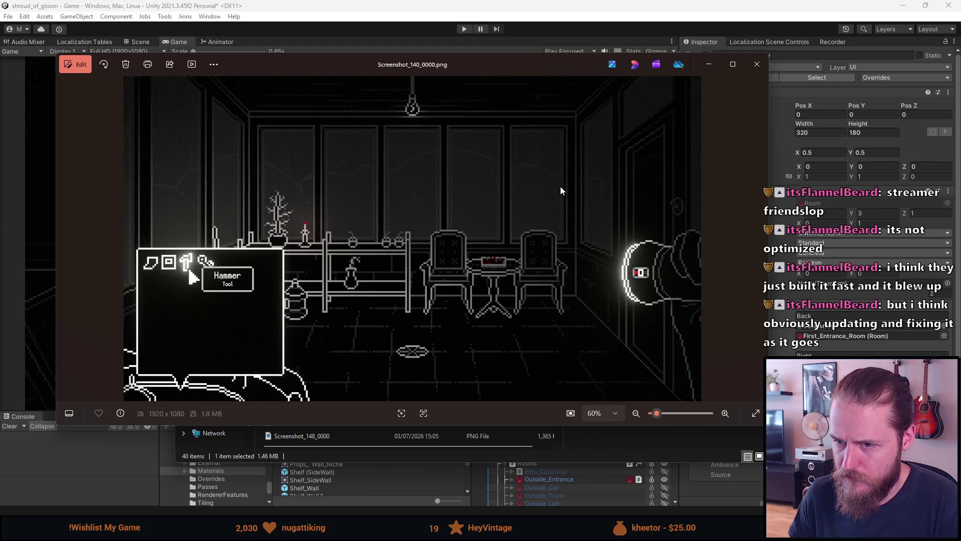
{"action": "key", "text": "Right"}
{"action": "key", "text": "Left"}
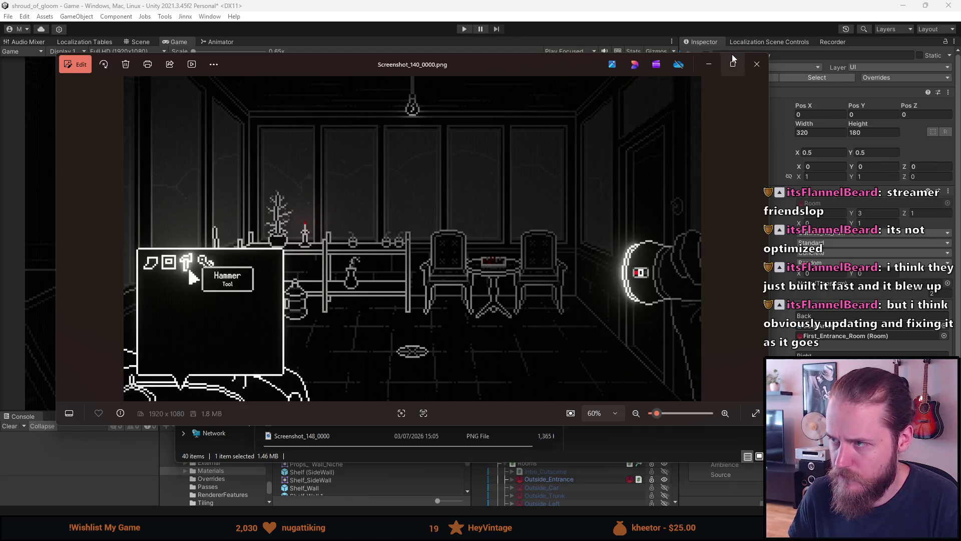
{"action": "left_click", "coordinate": [731, 60]}
{"action": "key", "text": "Left"}
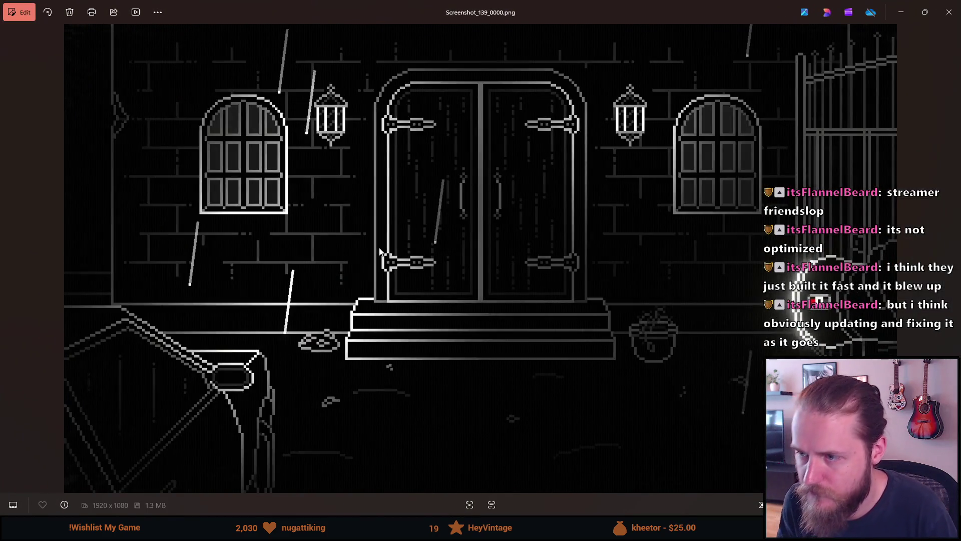
{"action": "key", "text": "Right"}
{"action": "left_click", "coordinate": [925, 12]}
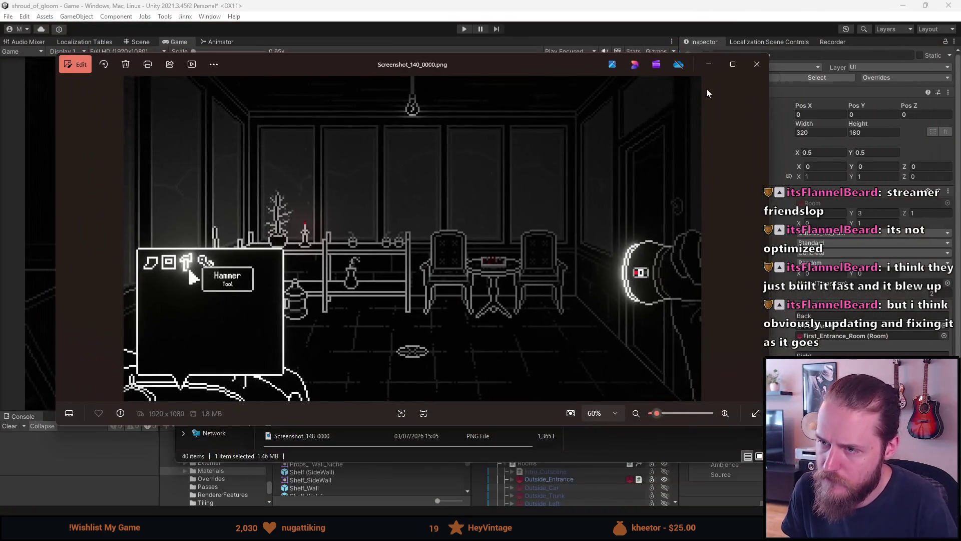
{"action": "left_click", "coordinate": [732, 66]}
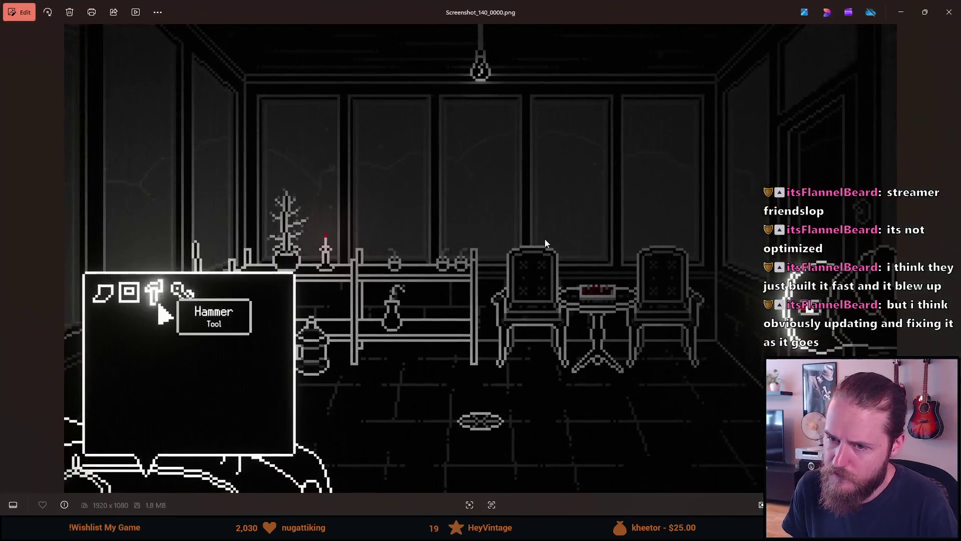
Step: Page forward from Screenshot_141 past the kitchen scene to the computer desktop shots
{"action": "key", "text": "Right"}
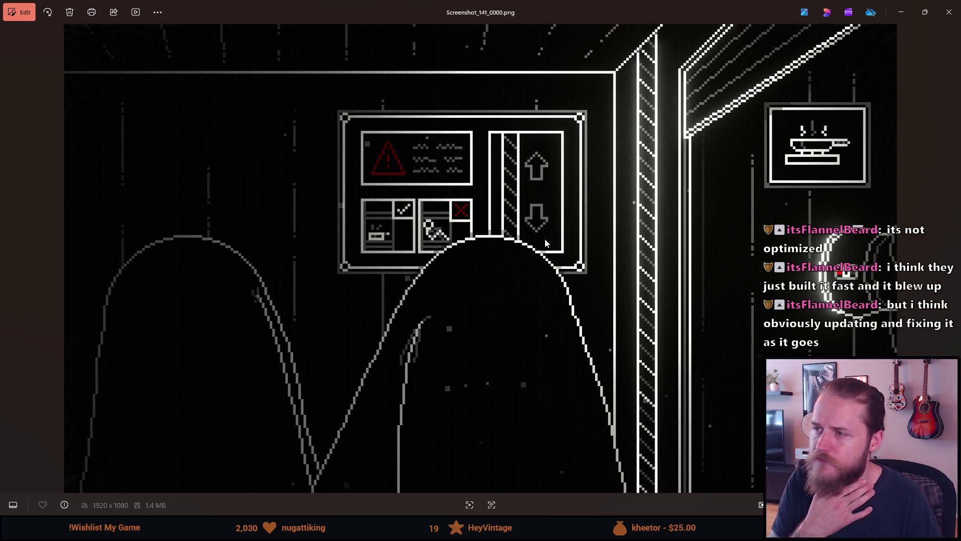
{"action": "key", "text": "Right"}
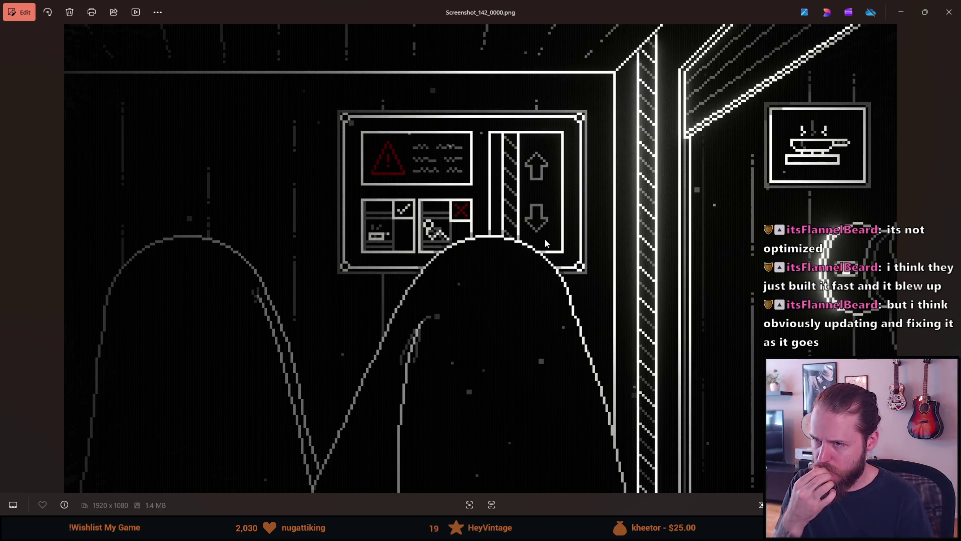
{"action": "key", "text": "Right"}
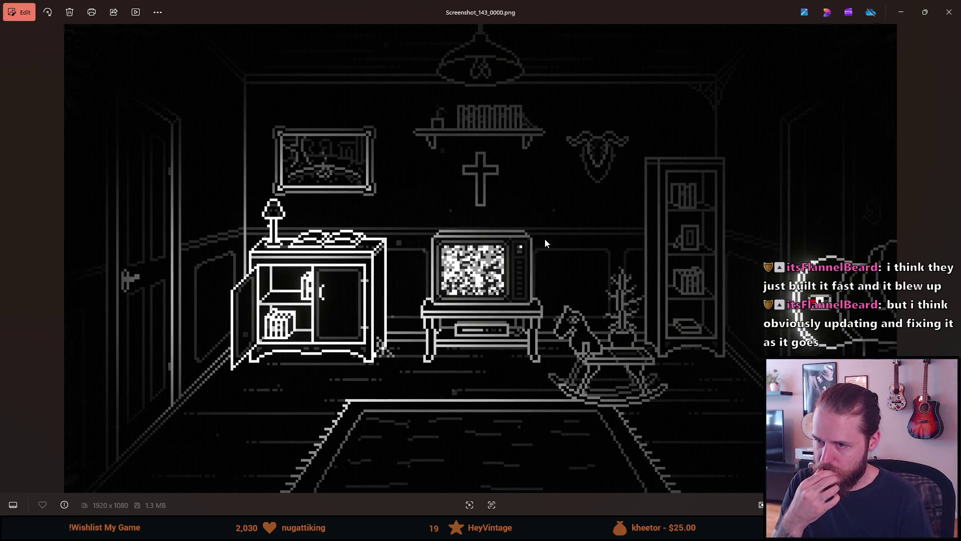
{"action": "key", "text": "Right"}
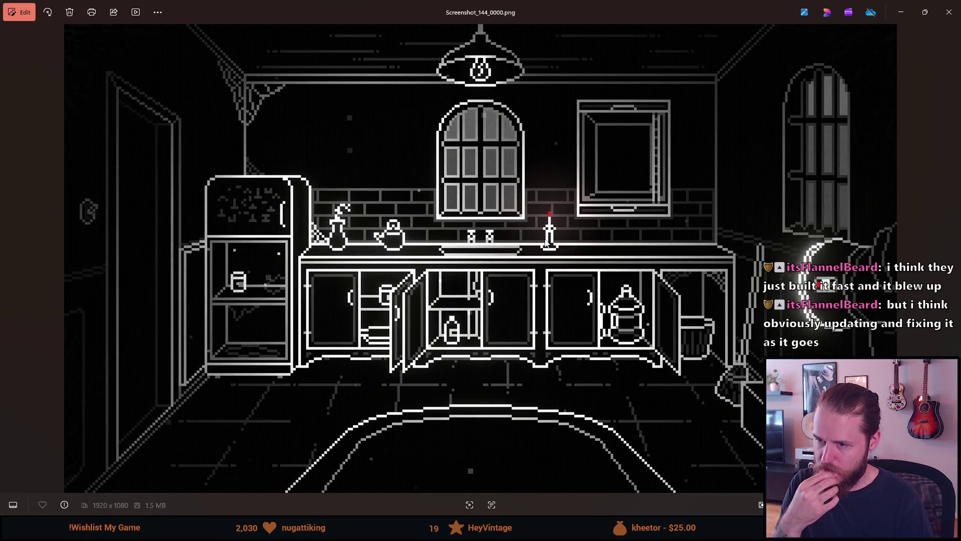
{"action": "key", "text": "Right"}
{"action": "key", "text": "Right"}
{"action": "key", "text": "Right"}
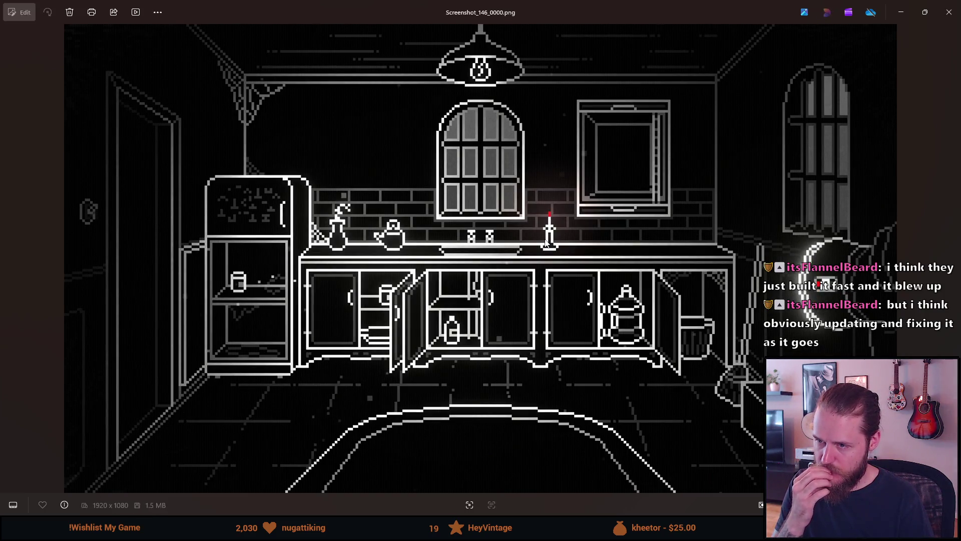
{"action": "key", "text": "Right"}
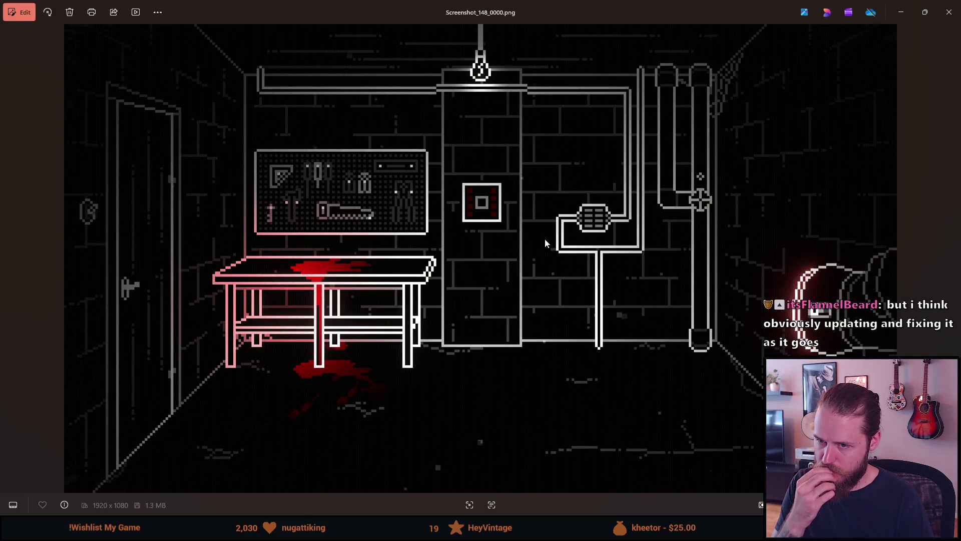
{"action": "key", "text": "Right"}
{"action": "key", "text": "Right"}
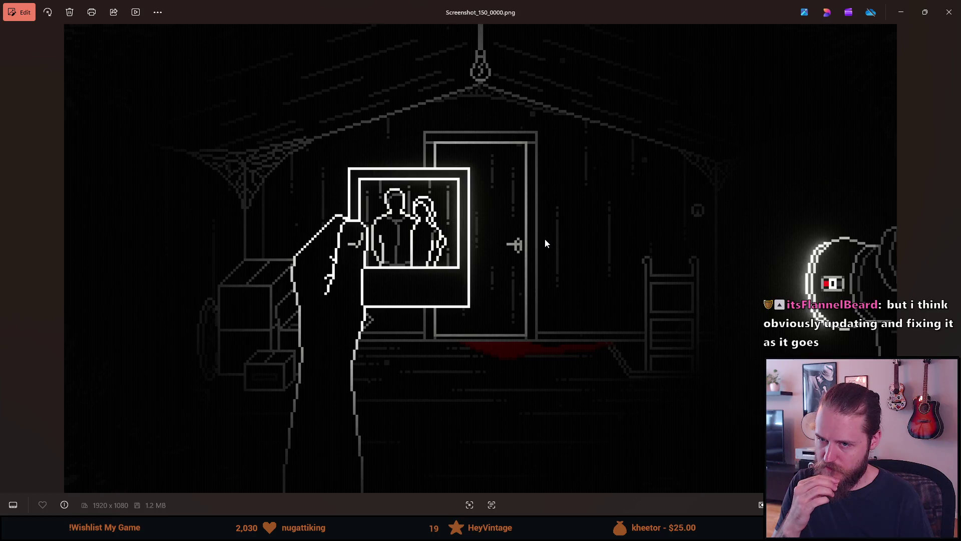
{"action": "key", "text": "Right"}
{"action": "key", "text": "Right"}
{"action": "key", "text": "Right"}
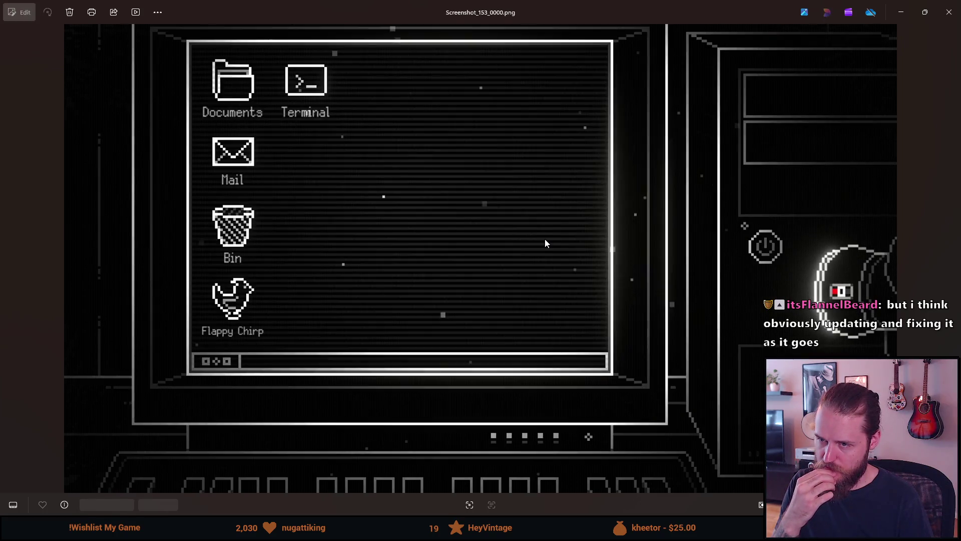
{"action": "key", "text": "Right"}
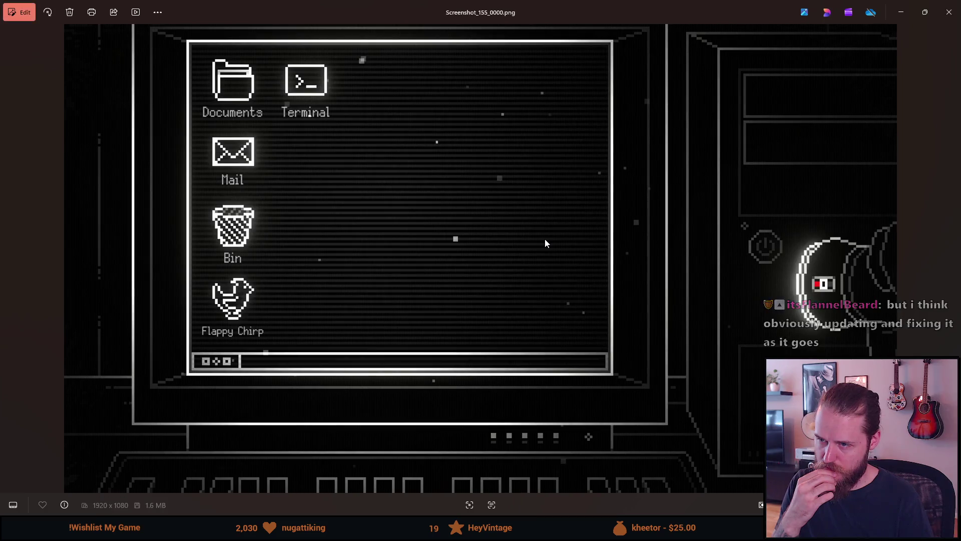
{"action": "key", "text": "Right"}
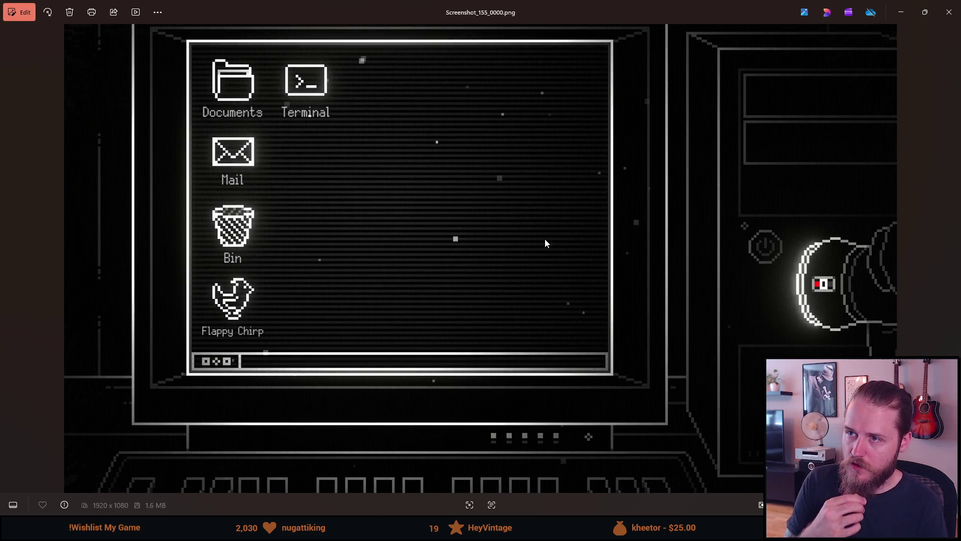
{"action": "key", "text": "Right"}
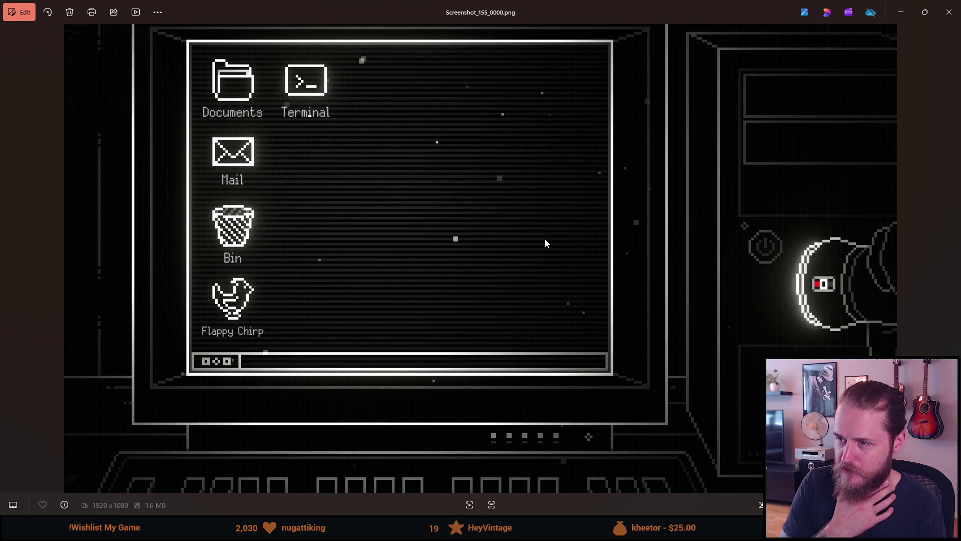
{"action": "key", "text": "Right"}
Step: Compare the near-identical desktop screenshots 154–156, stop on Screenshot_156_0000, and close Photos
{"action": "key", "text": "Left"}
{"action": "key", "text": "Left"}
{"action": "key", "text": "Left"}
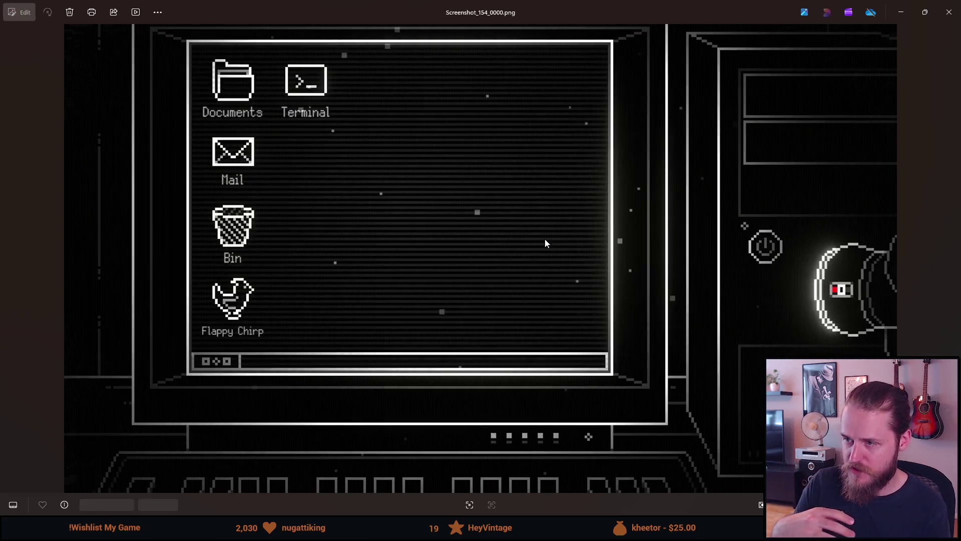
{"action": "key", "text": "Right"}
{"action": "key", "text": "Left"}
{"action": "key", "text": "Right"}
{"action": "key", "text": "Left"}
{"action": "key", "text": "Right"}
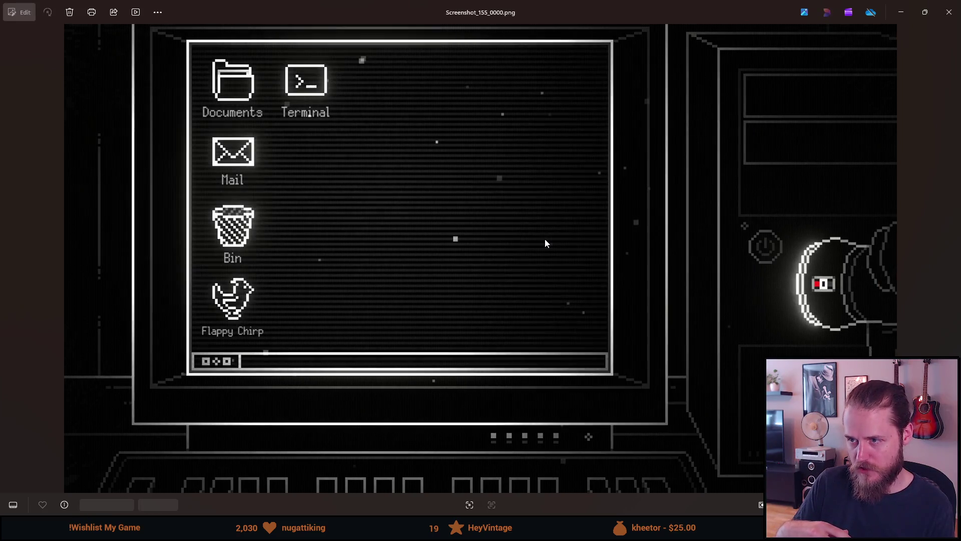
{"action": "key", "text": "Left"}
{"action": "key", "text": "Right"}
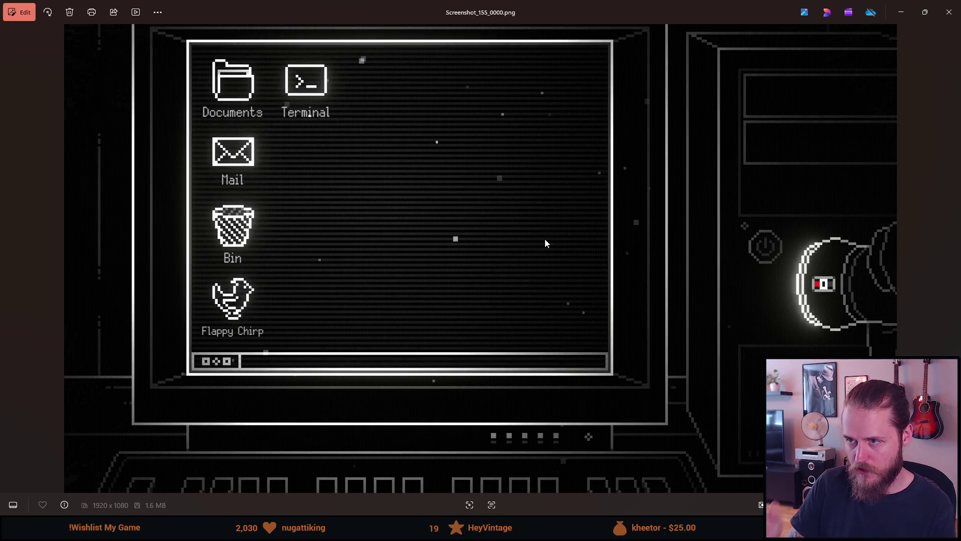
{"action": "key", "text": "Right"}
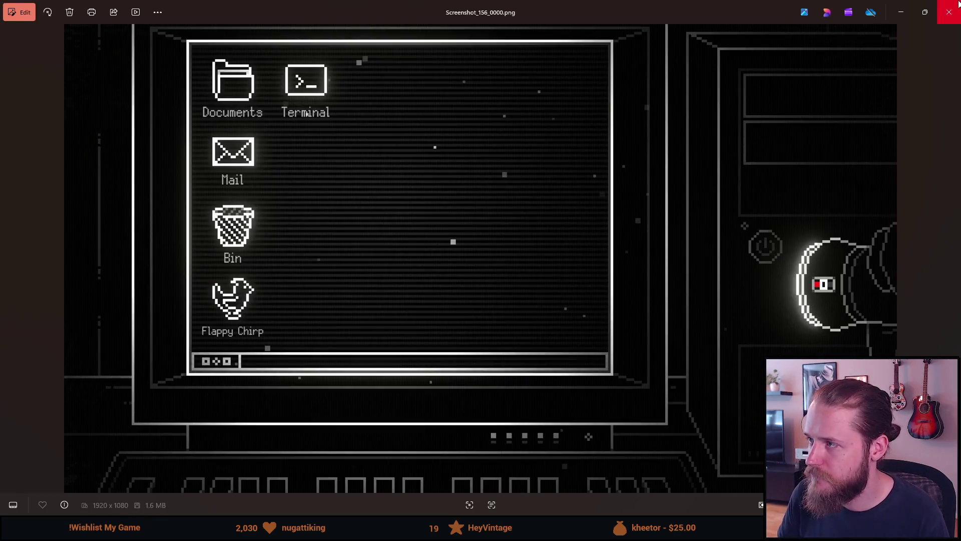
{"action": "left_click", "coordinate": [949, 12]}
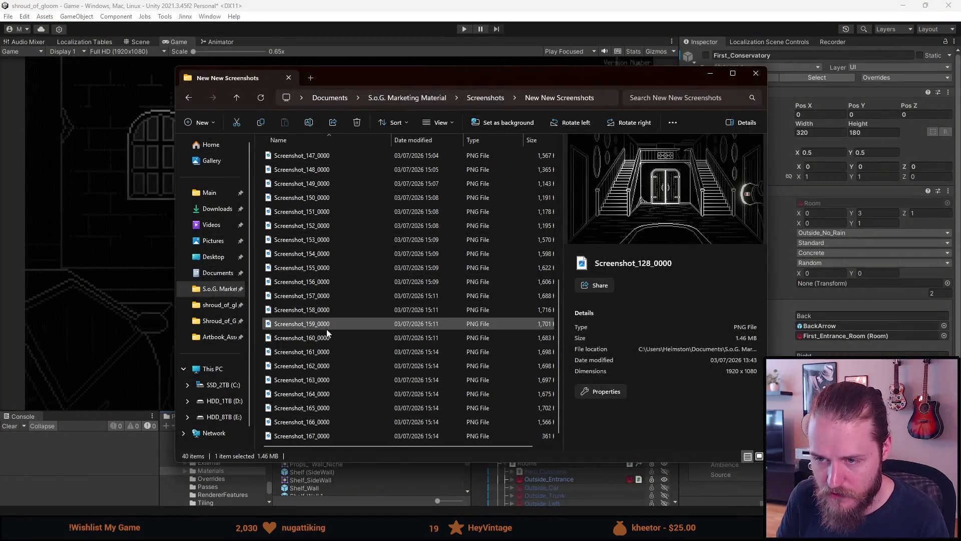
Step: Delete the duplicate desktop screenshots Screenshot_155_0000 and Screenshot_156_0000
{"action": "left_click", "coordinate": [326, 270]}
{"action": "key", "text": "Delete"}
{"action": "left_click", "coordinate": [326, 284]}
{"action": "key", "text": "Delete"}
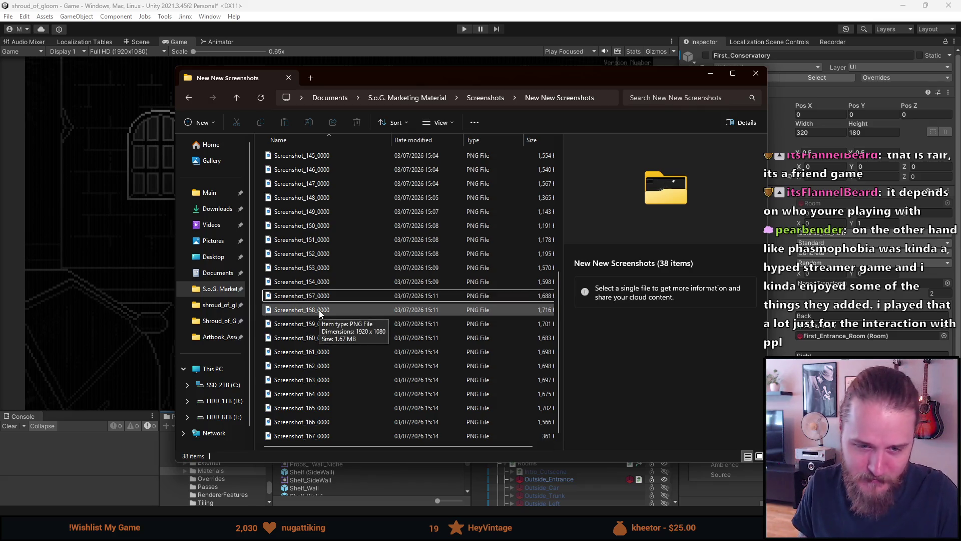
Step: Scroll to the top of the folder and open Screenshot_128_0000 in the viewer
{"action": "scroll", "coordinate": [320, 300], "scroll_direction": "up", "scroll_amount": 1}
{"action": "scroll", "coordinate": [336, 271], "scroll_direction": "up", "scroll_amount": 5}
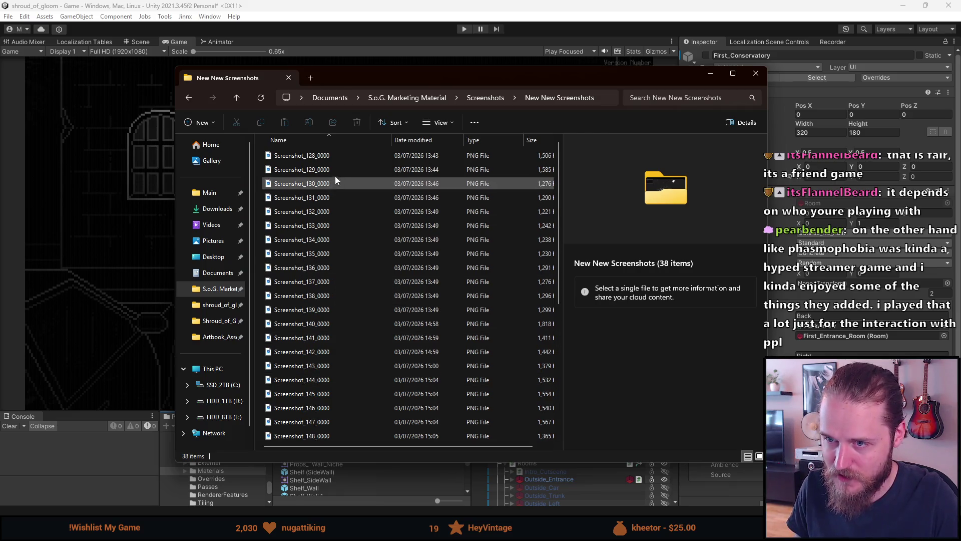
{"action": "left_click", "coordinate": [326, 157]}
{"action": "double_click", "coordinate": [326, 158]}
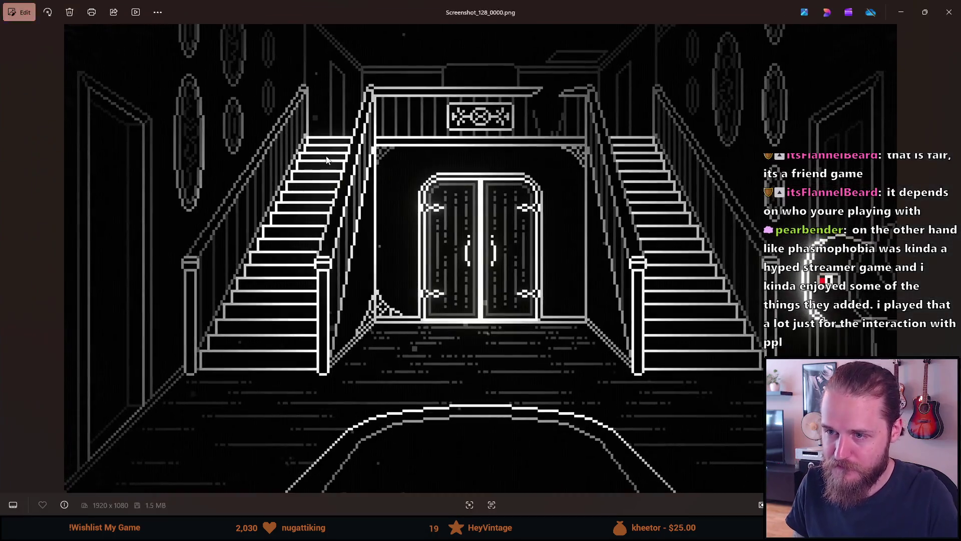
Step: Browse the main hall, clock and switch panel screenshots (128–130), then close Photos
{"action": "key", "text": "Right"}
{"action": "key", "text": "Right"}
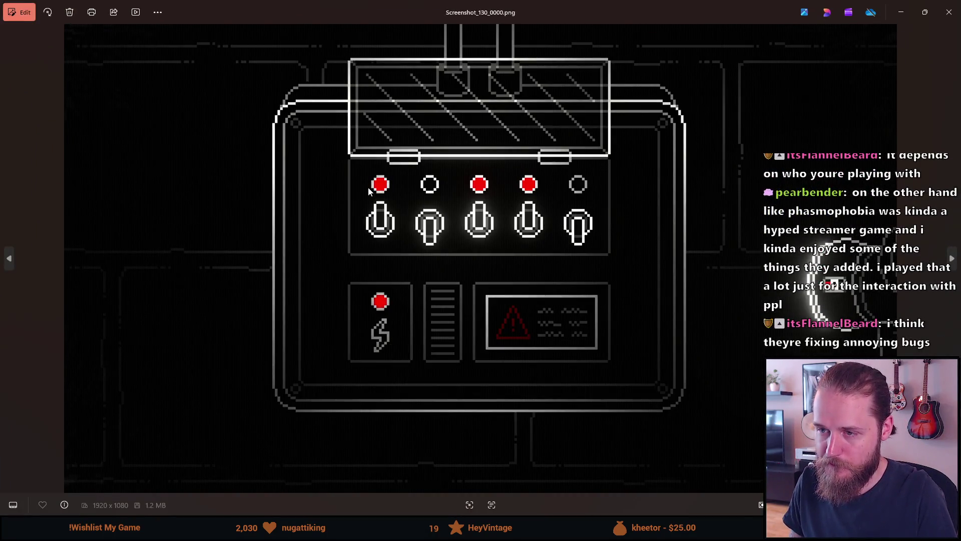
{"action": "key", "text": "Left"}
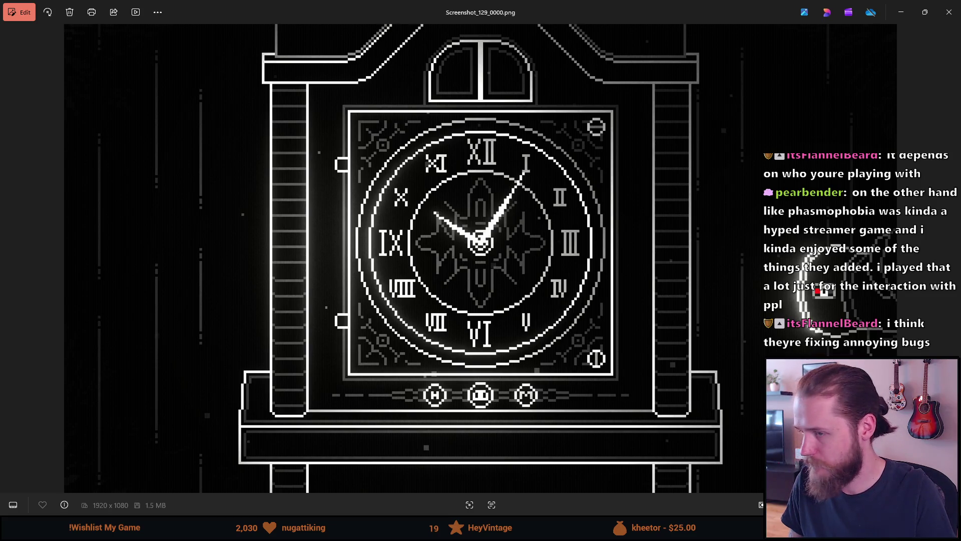
{"action": "key", "text": "Left"}
{"action": "key", "text": "Right"}
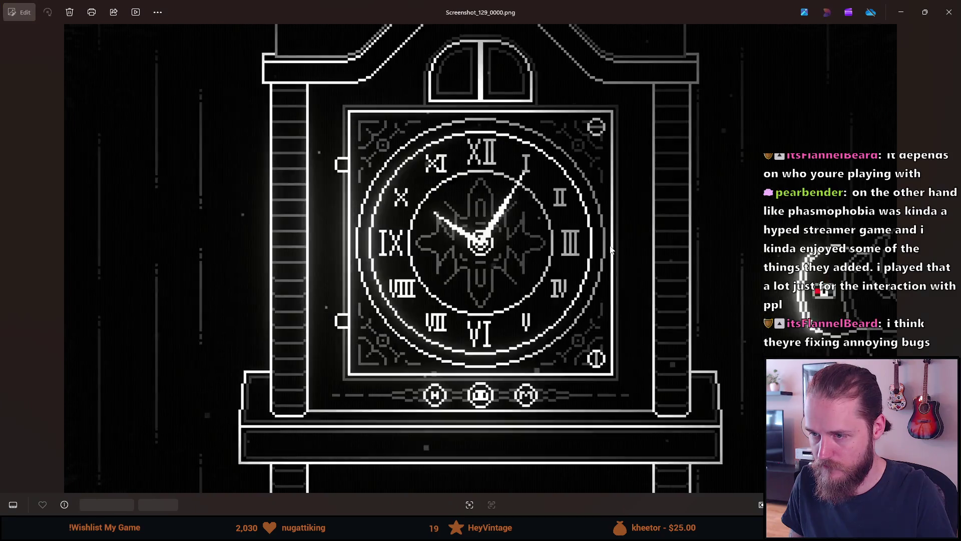
{"action": "key", "text": "Right"}
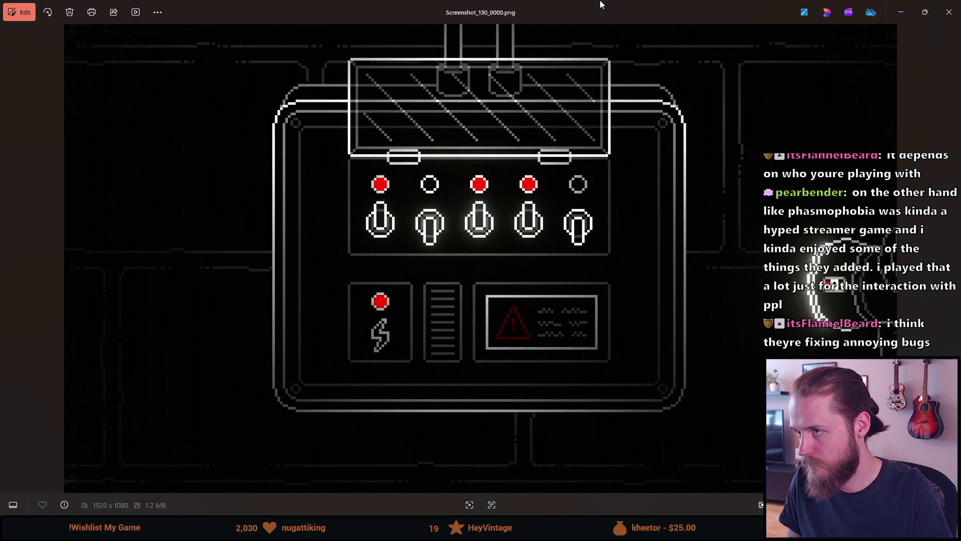
{"action": "key", "text": "alt+F4"}
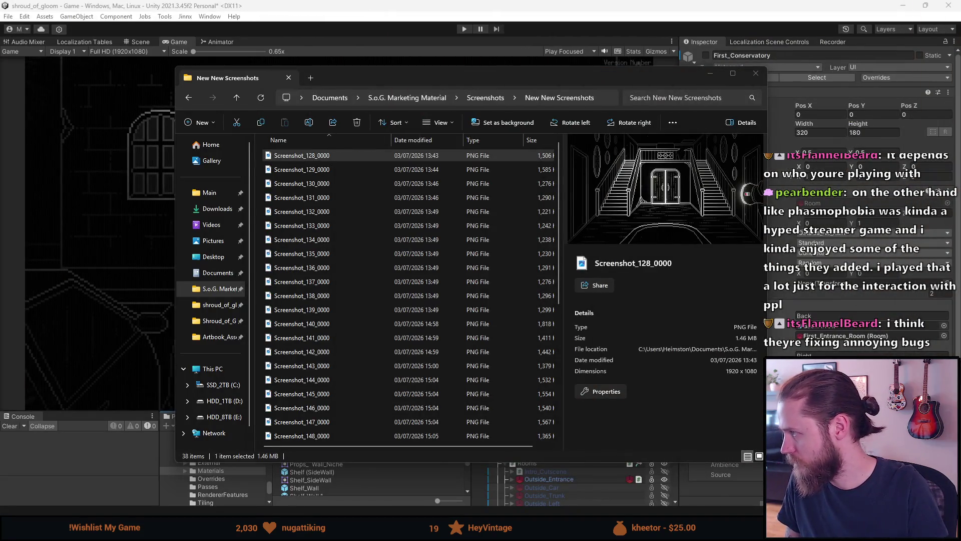
Step: Briefly reopen the switch panel shot, close it, and bring up Screenshot_128_0000's file options
{"action": "key", "text": "Down"}
{"action": "key", "text": "Down"}
{"action": "key", "text": "Return"}
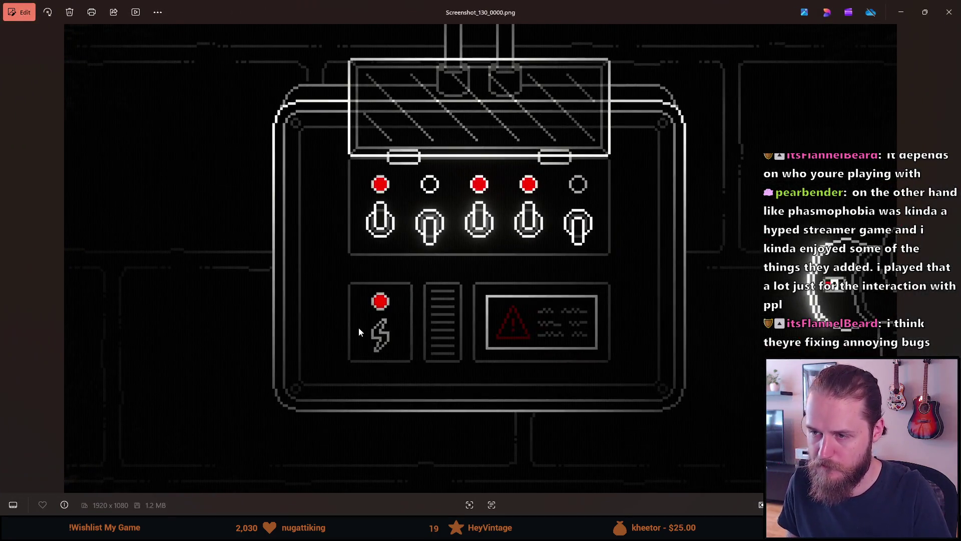
{"action": "left_click", "coordinate": [949, 12]}
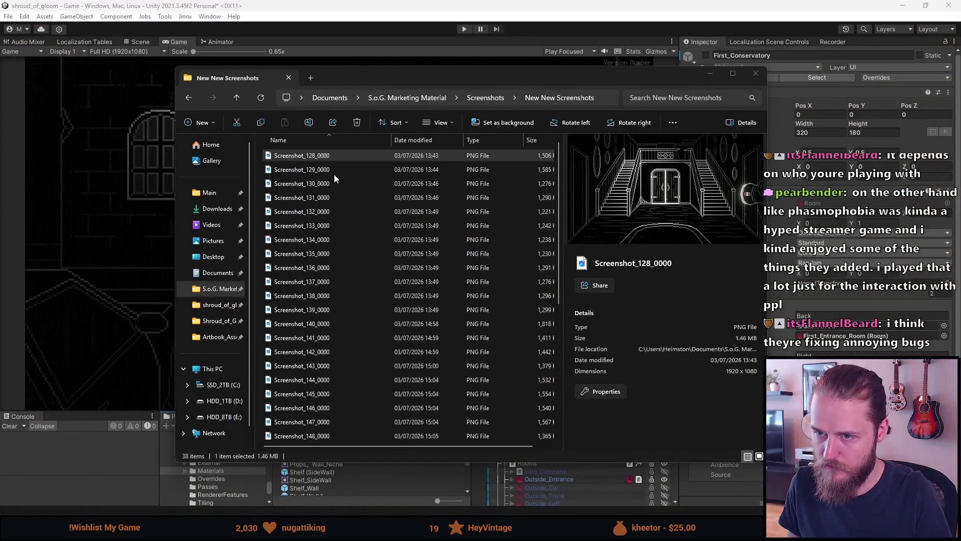
{"action": "left_click", "coordinate": [338, 169]}
{"action": "left_click", "coordinate": [338, 157]}
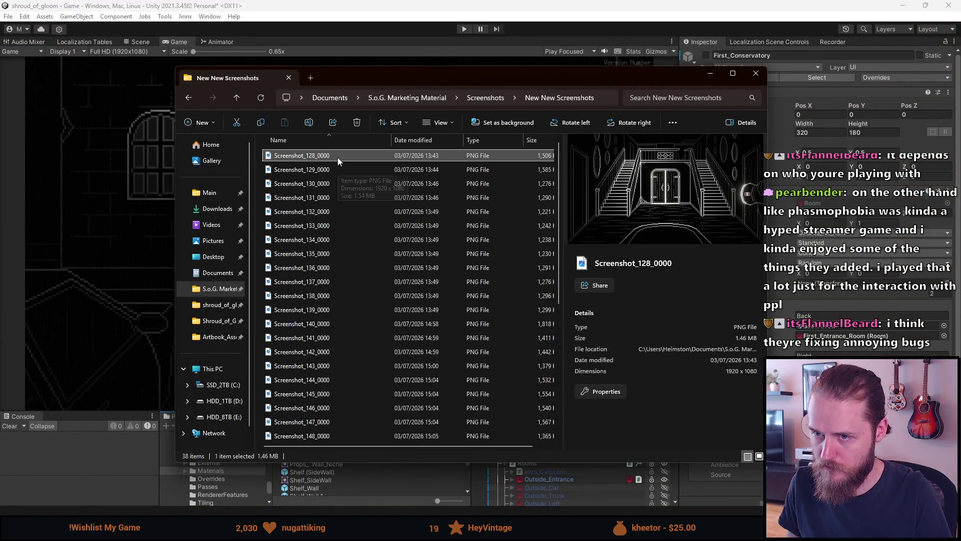
{"action": "right_click", "coordinate": [335, 155]}
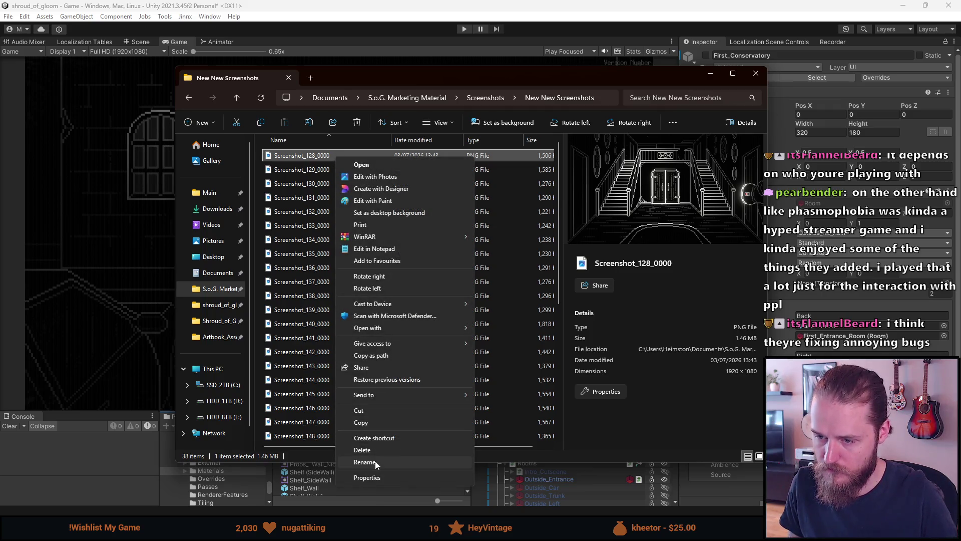
Step: Rename Screenshot_128_0000 to Screenshot_Main_Hall
{"action": "left_click", "coordinate": [374, 461]}
{"action": "key", "text": "BackSpace"}
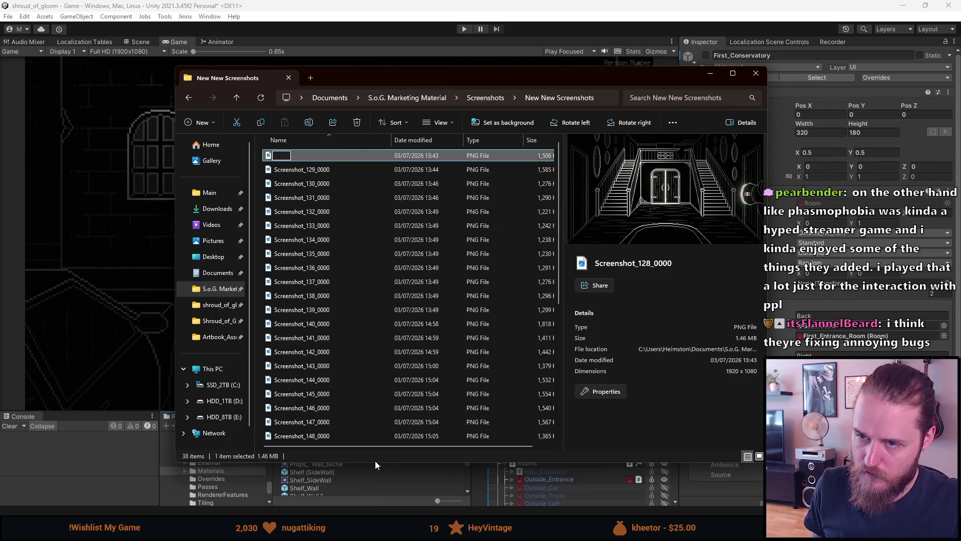
{"action": "type", "text": "Screenshot"}
{"action": "type", "text": "_MN"}
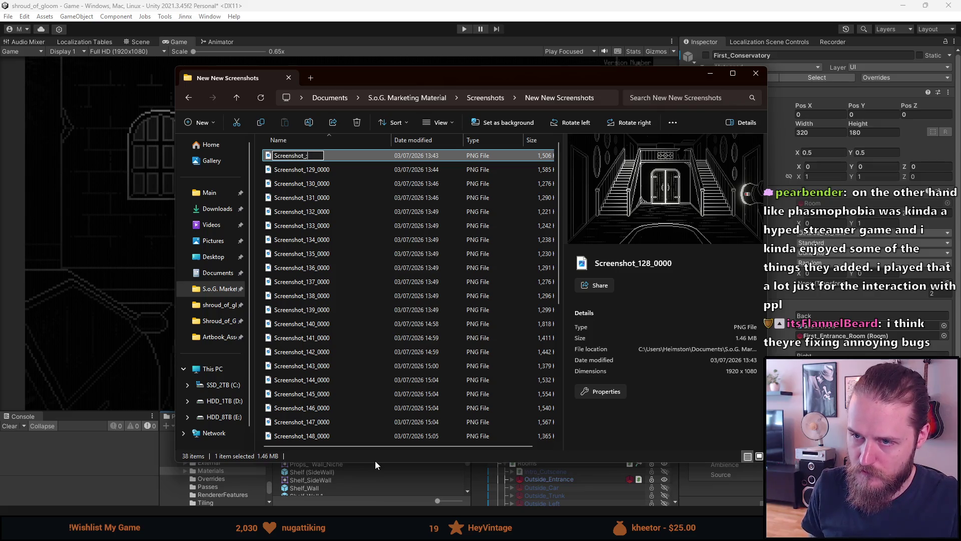
{"action": "key", "text": "BackSpace"}
{"action": "type", "text": "ain_Hall"}
{"action": "key", "text": "Return"}
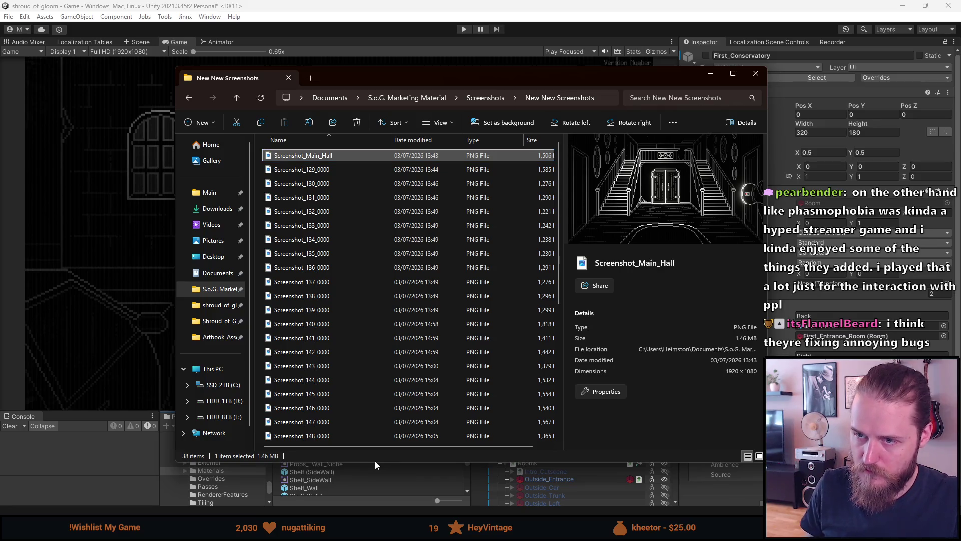
Step: Rename the clock screenshot Screenshot_129_0000 to Screenshot_Clock
{"action": "left_click", "coordinate": [307, 171]}
{"action": "right_click", "coordinate": [307, 171]}
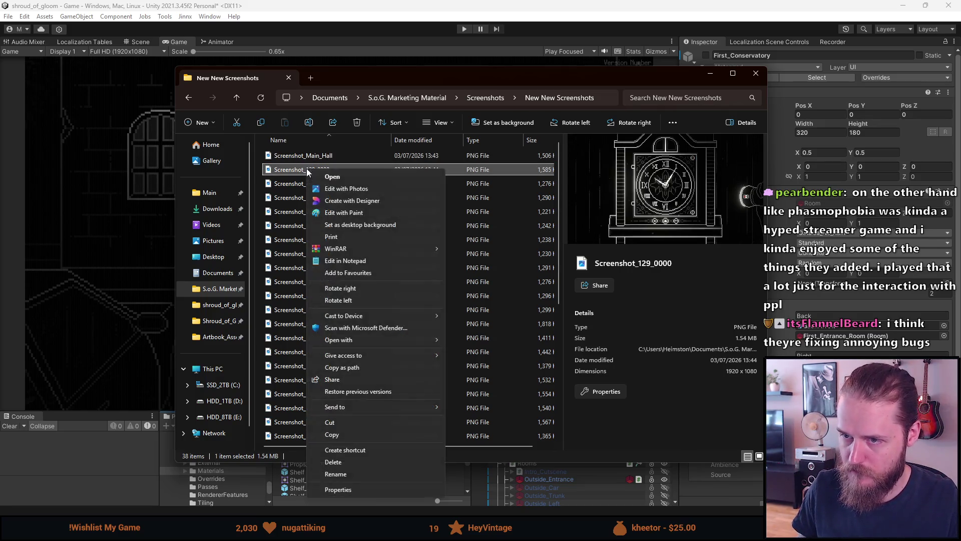
{"action": "left_click", "coordinate": [336, 473]}
{"action": "type", "text": "Screenshot_Clock"}
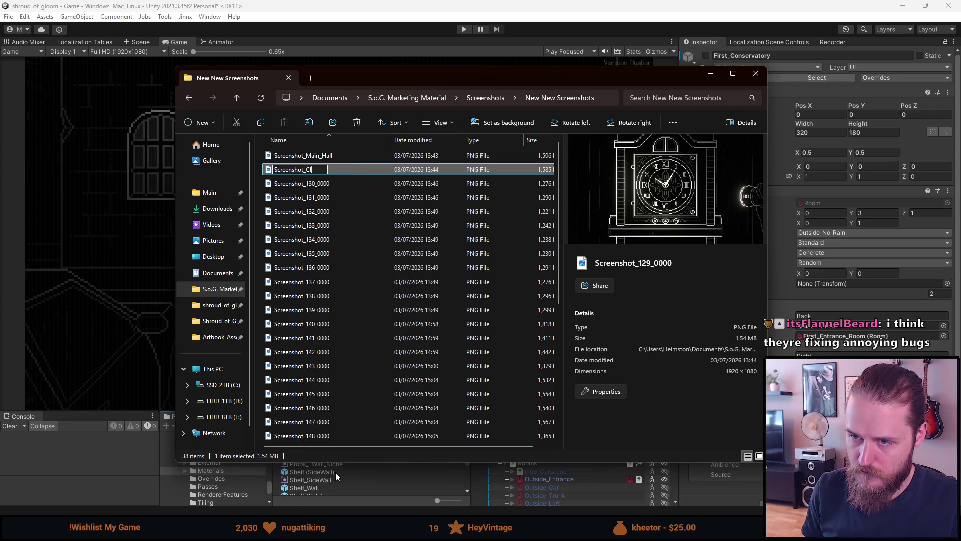
{"action": "key", "text": "Return"}
Step: Rename Screenshot_130_0000 to Screenshot_Switches
{"action": "key", "text": "Down"}
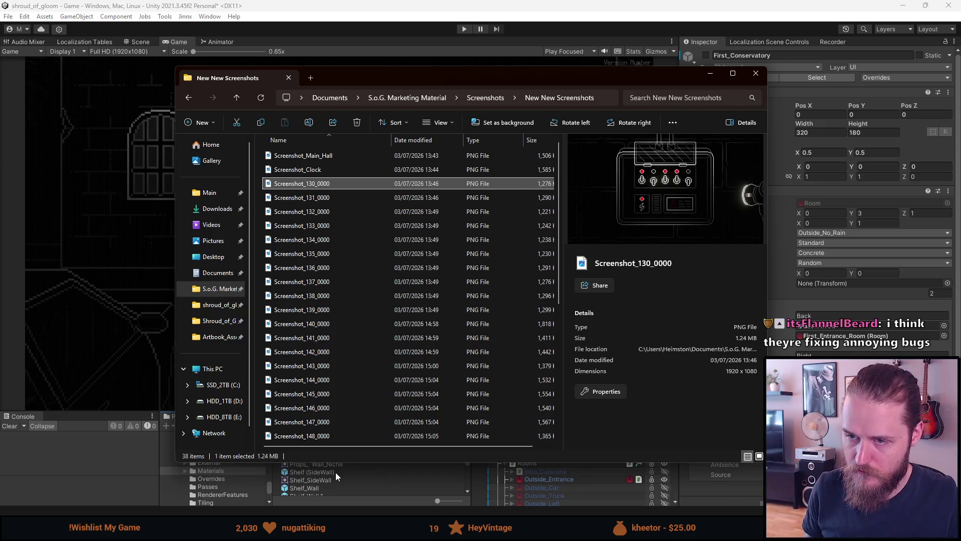
{"action": "key", "text": "ctrl+f"}
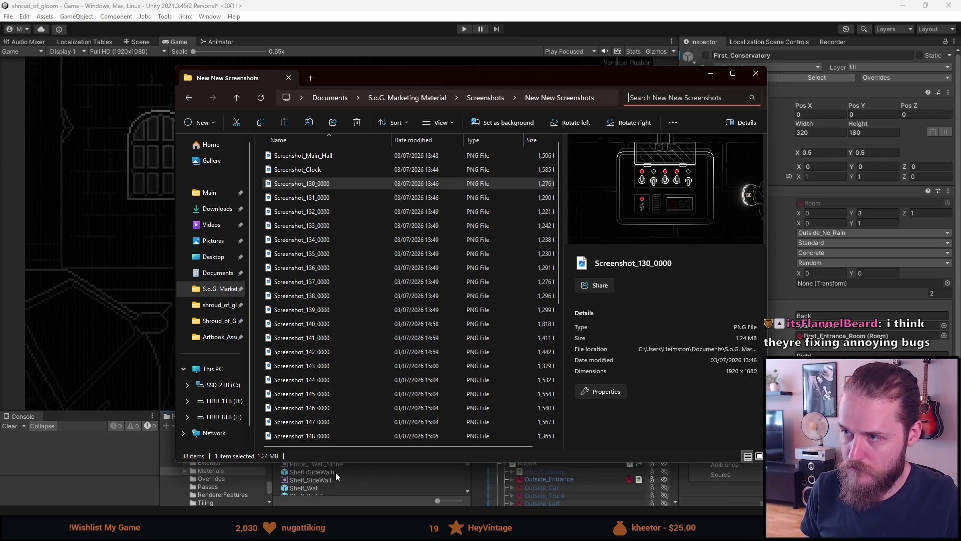
{"action": "key", "text": "Escape"}
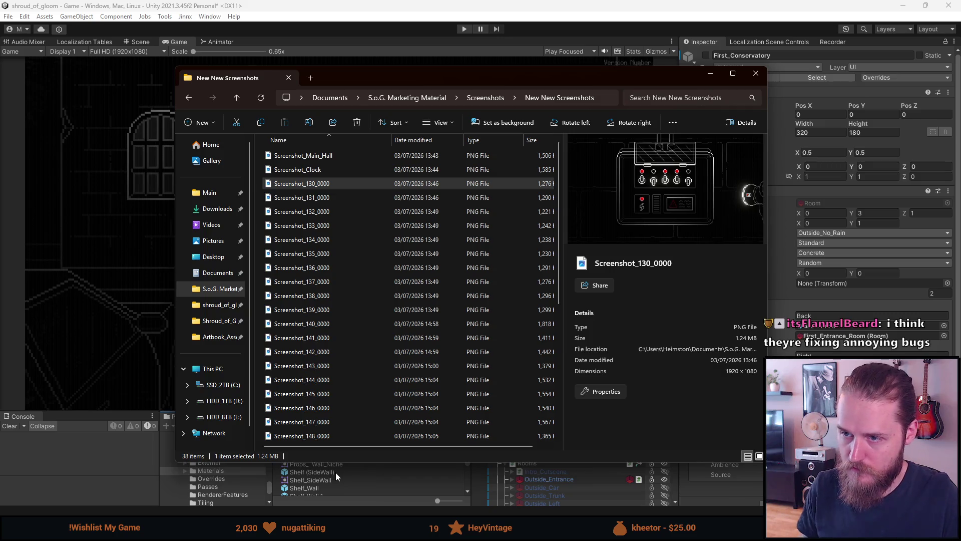
{"action": "left_click", "coordinate": [322, 184]}
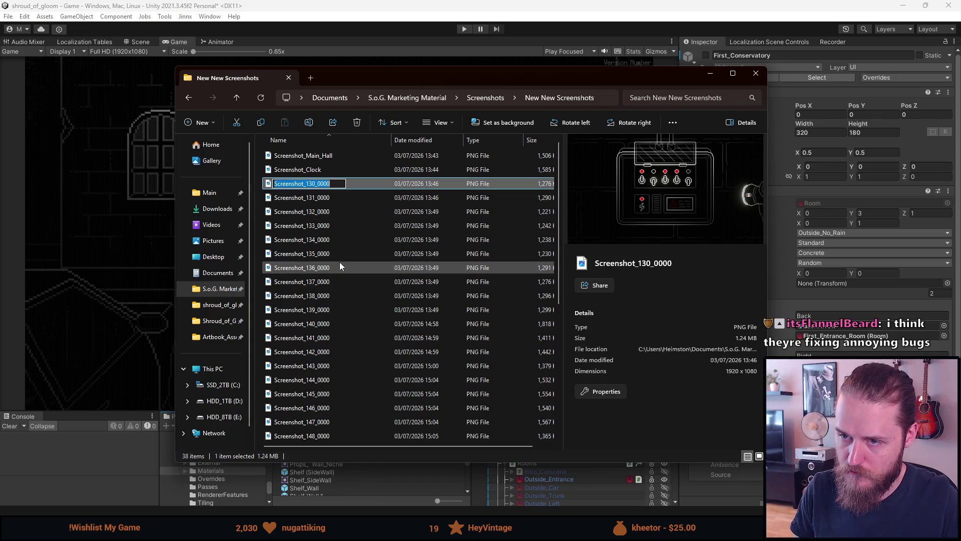
{"action": "key", "text": "End"}
{"action": "key", "text": "BackSpace"}
{"action": "key", "text": "BackSpace"}
{"action": "key", "text": "BackSpace"}
{"action": "type", "text": "Switches"}
{"action": "key", "text": "Return"}
Step: Rename the 131 screenshot to Screenshot_Entrance
{"action": "key", "text": "Down"}
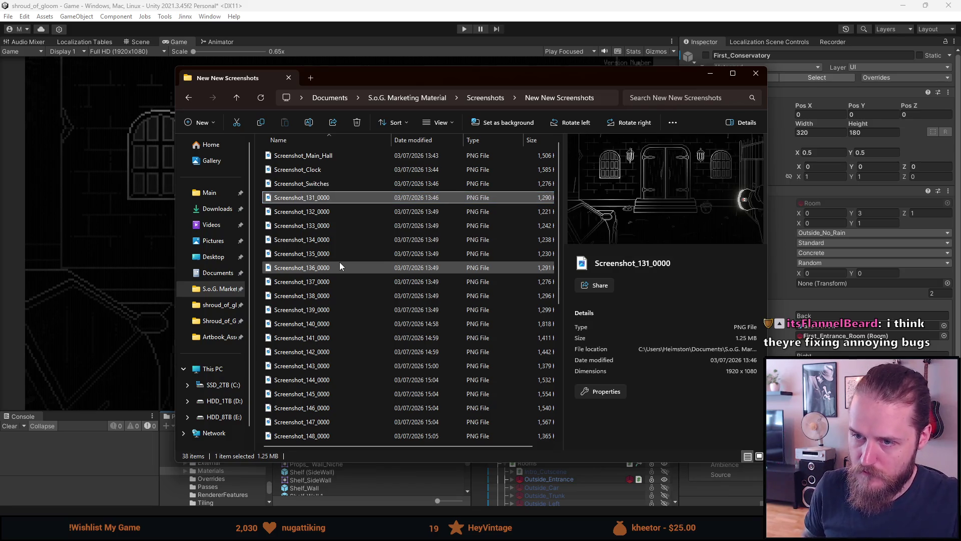
{"action": "key", "text": "Down"}
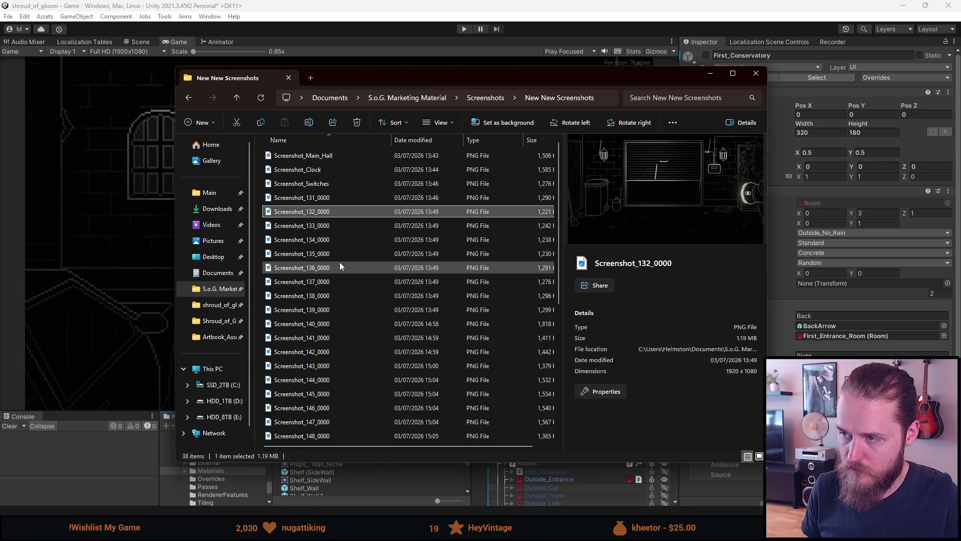
{"action": "key", "text": "Up"}
{"action": "key", "text": "F2"}
{"action": "key", "text": "End"}
{"action": "key", "text": "BackSpace"}
{"action": "key", "text": "BackSpace"}
{"action": "key", "text": "BackSpace"}
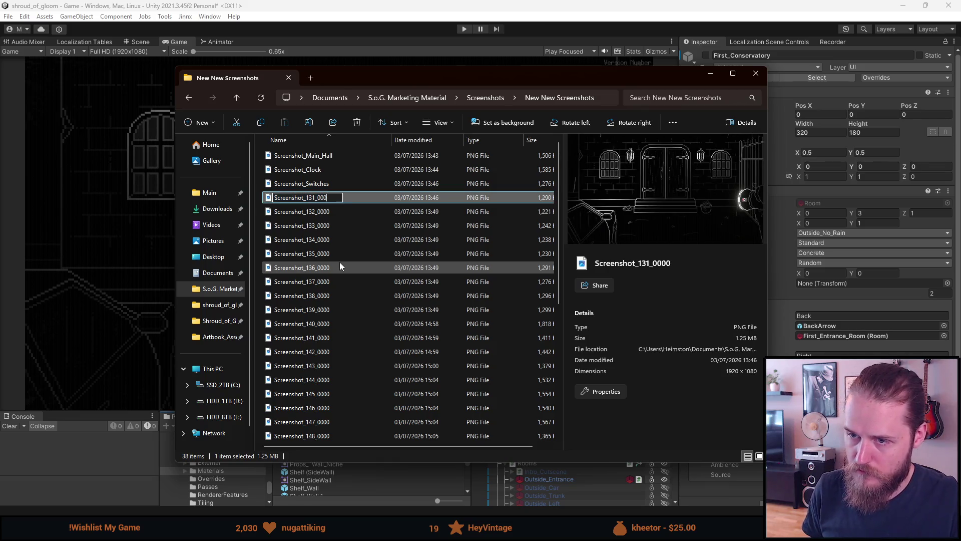
{"action": "key", "text": "BackSpace"}
{"action": "key", "text": "BackSpace"}
{"action": "key", "text": "BackSpace"}
{"action": "type", "text": "Ent"}
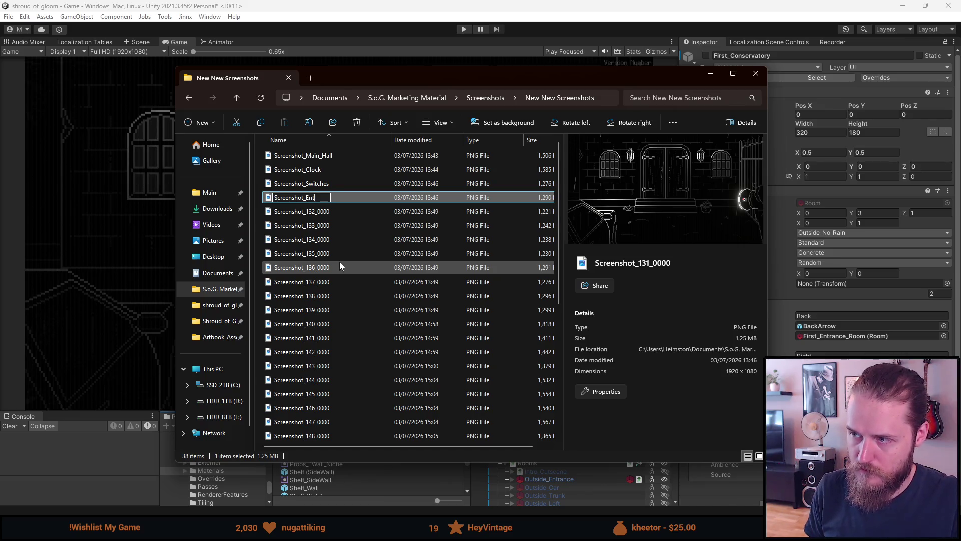
{"action": "type", "text": "rance"}
{"action": "key", "text": "Return"}
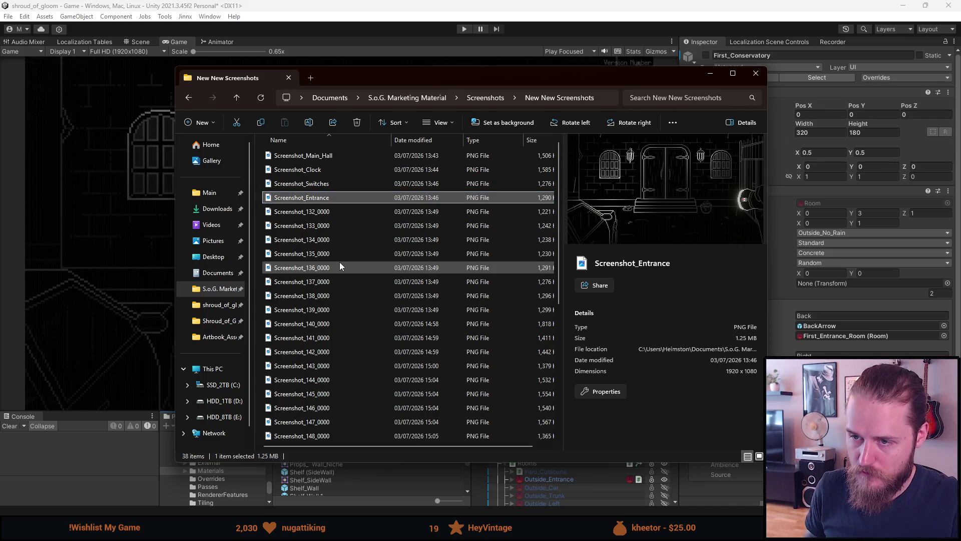
Step: Move through the file list and open Screenshot_132_0000 in the photo viewer
{"action": "key", "text": "Down"}
{"action": "key", "text": "Down"}
{"action": "key", "text": "Down"}
{"action": "key", "text": "Down"}
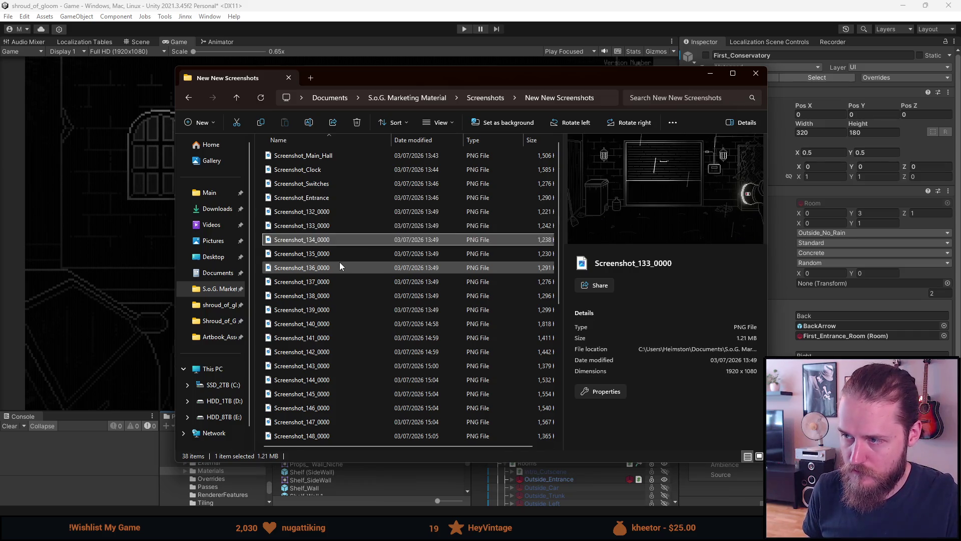
{"action": "key", "text": "Up"}
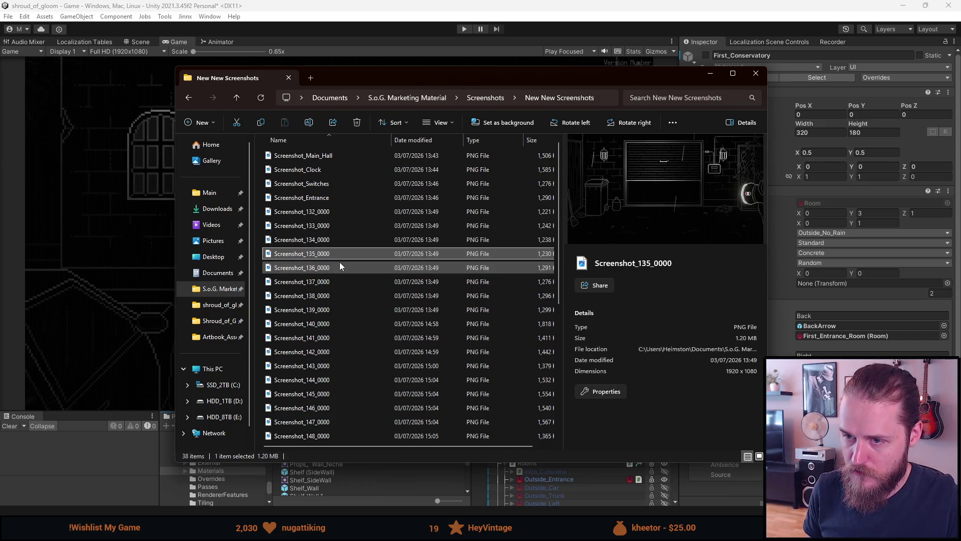
{"action": "key", "text": "Down"}
{"action": "key", "text": "Up"}
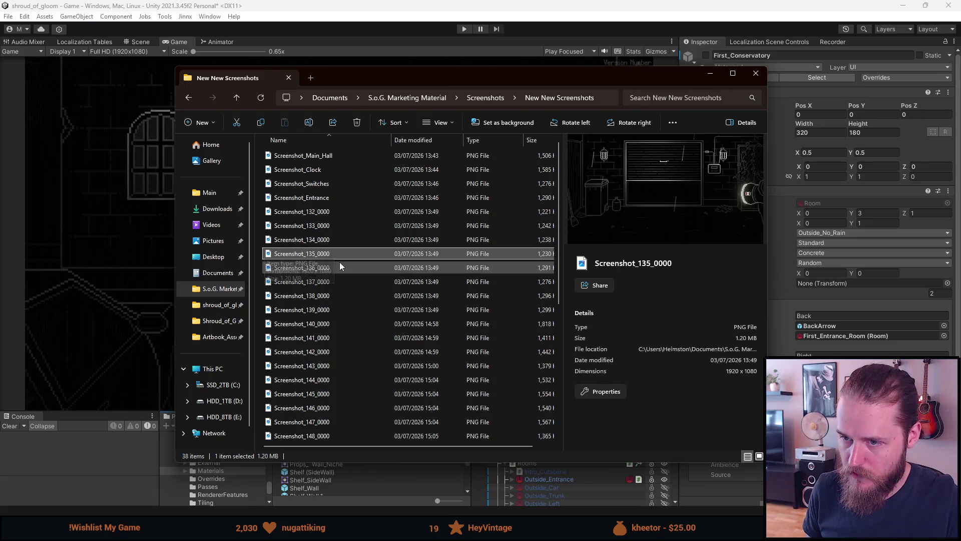
{"action": "key", "text": "Up"}
{"action": "key", "text": "Up"}
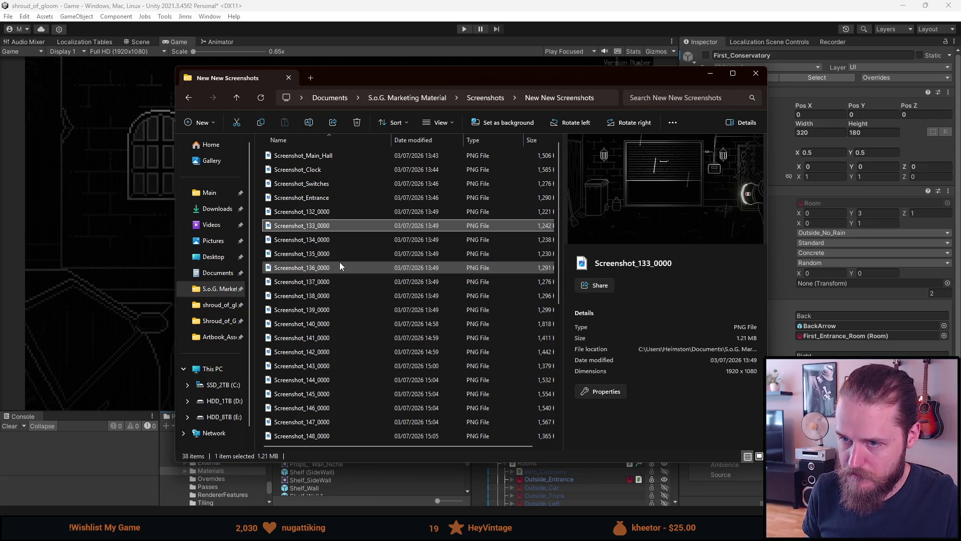
{"action": "key", "text": "Up"}
{"action": "key", "text": "Return"}
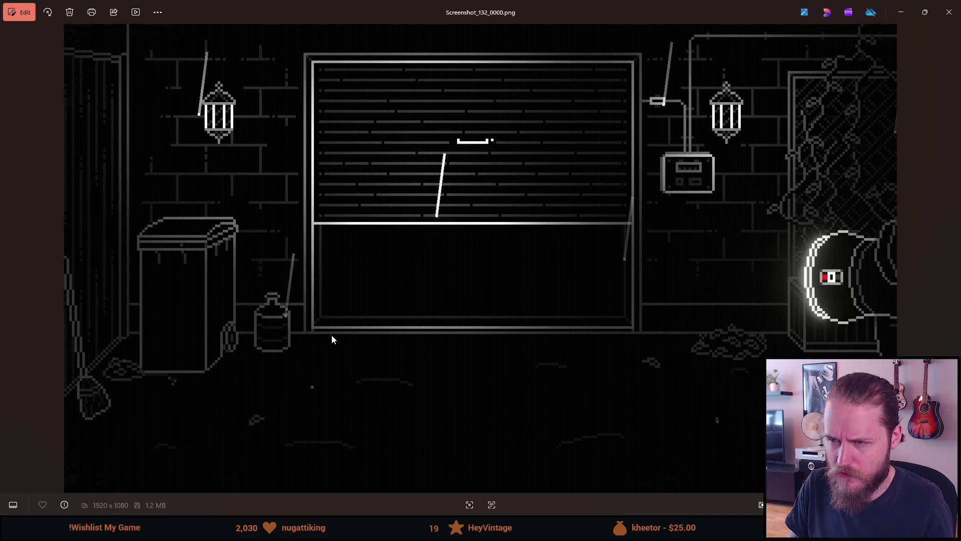
Step: Step through the rainy shutter screenshots 132 to 136 and back to 134
{"action": "key", "text": "Right"}
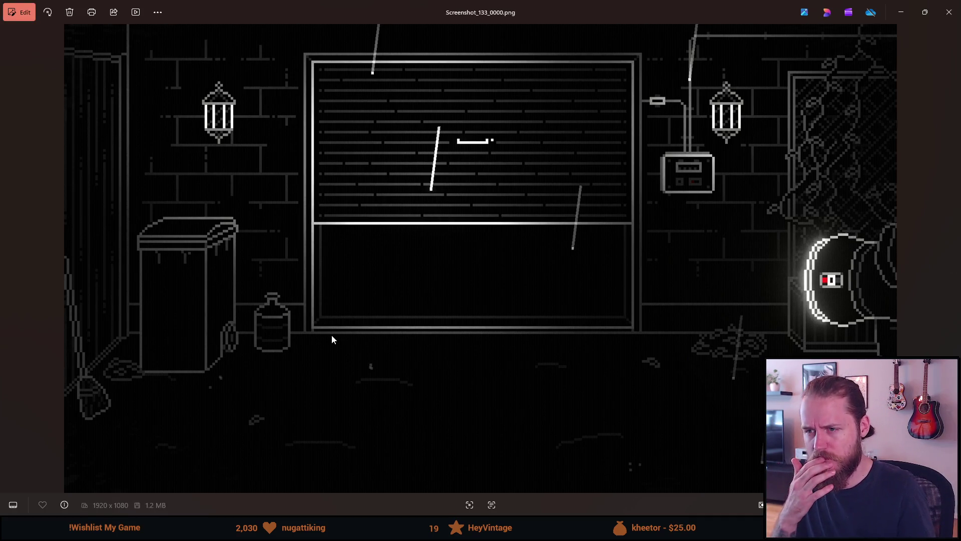
{"action": "key", "text": "Right"}
{"action": "key", "text": "Left"}
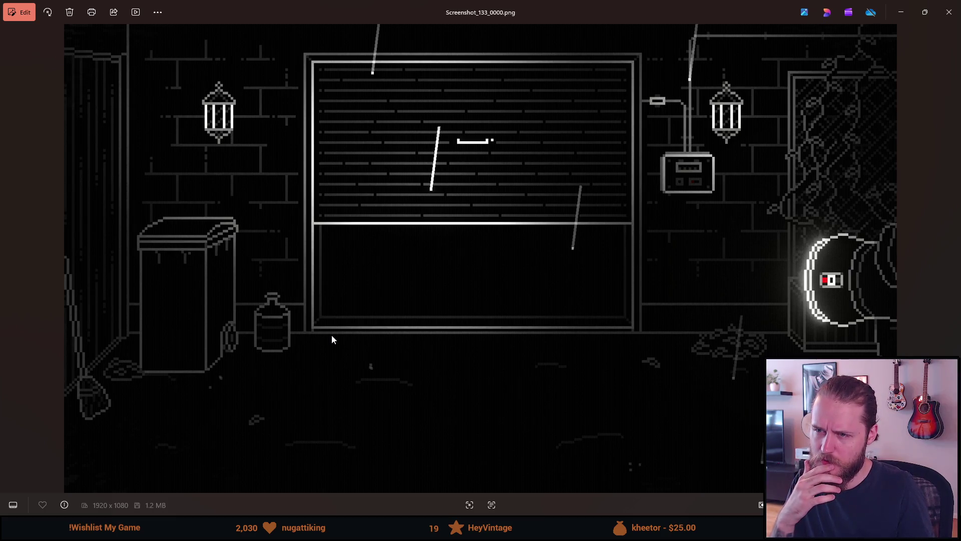
{"action": "key", "text": "Right"}
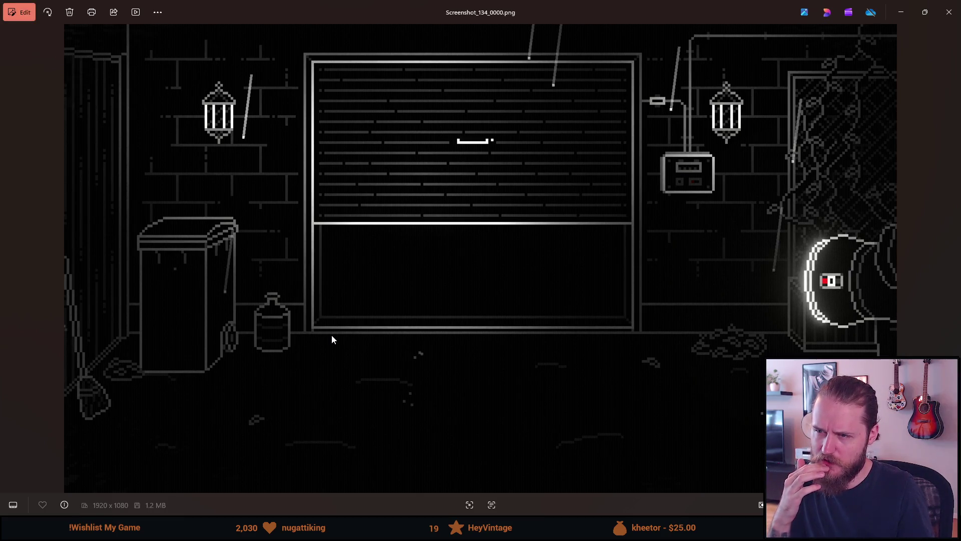
{"action": "key", "text": "Right"}
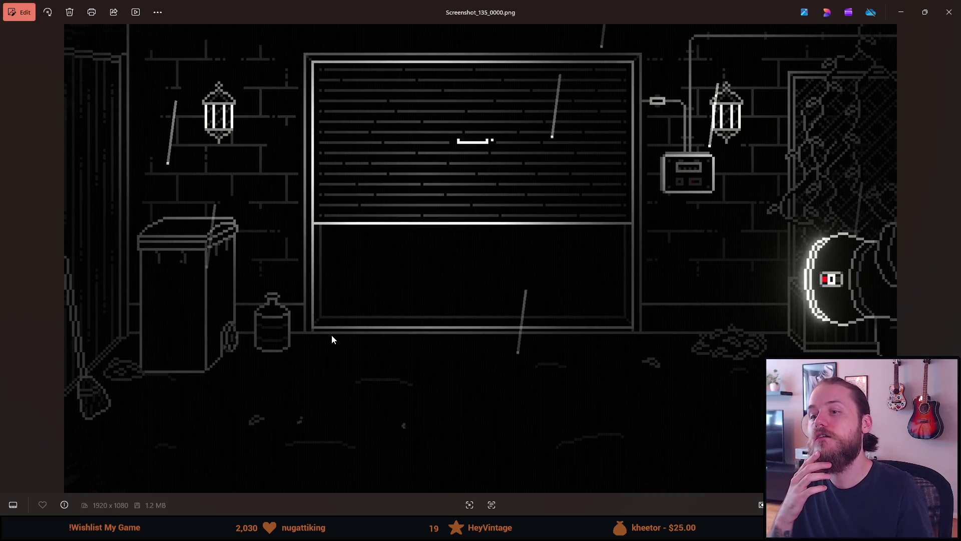
{"action": "key", "text": "Left"}
{"action": "key", "text": "Right"}
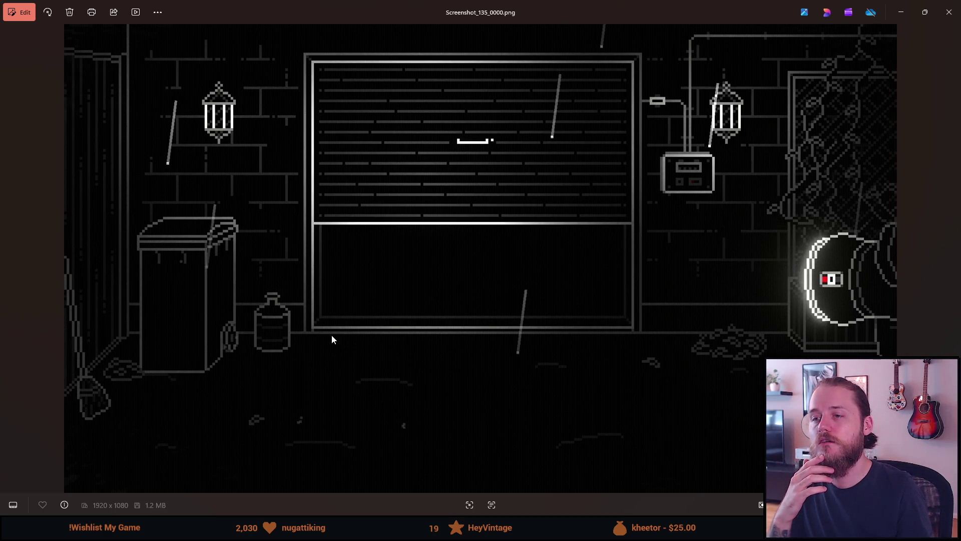
{"action": "key", "text": "Right"}
{"action": "key", "text": "Left"}
{"action": "key", "text": "Left"}
{"action": "key", "text": "Left"}
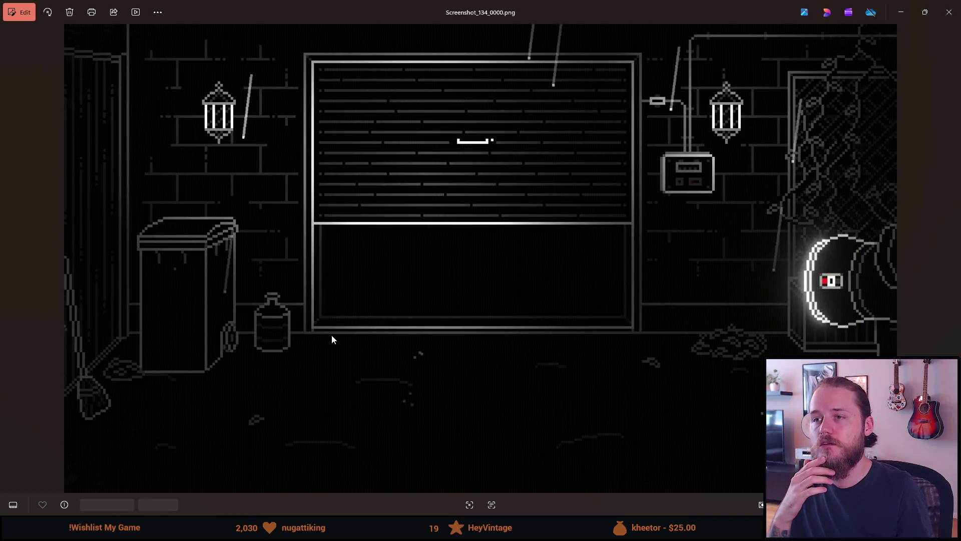
{"action": "key", "text": "Right"}
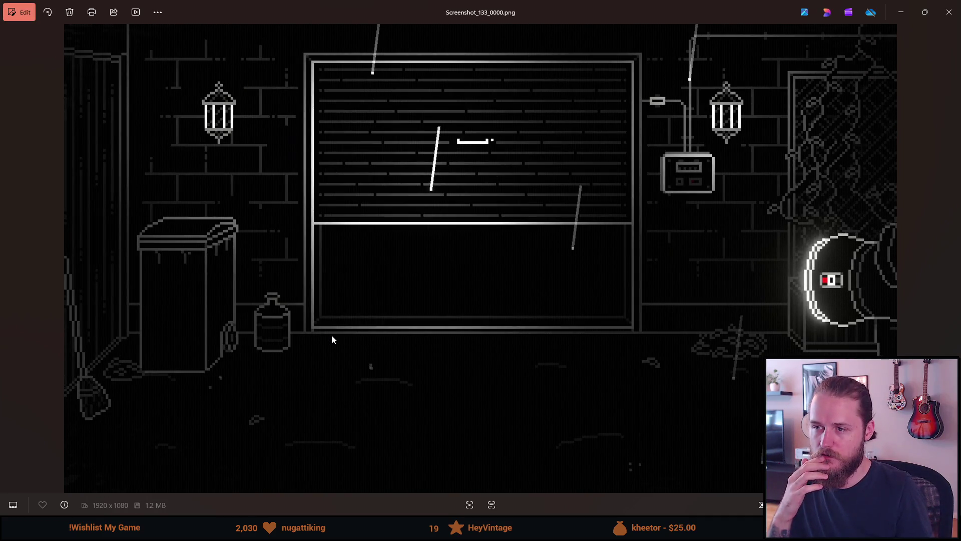
{"action": "key", "text": "Right"}
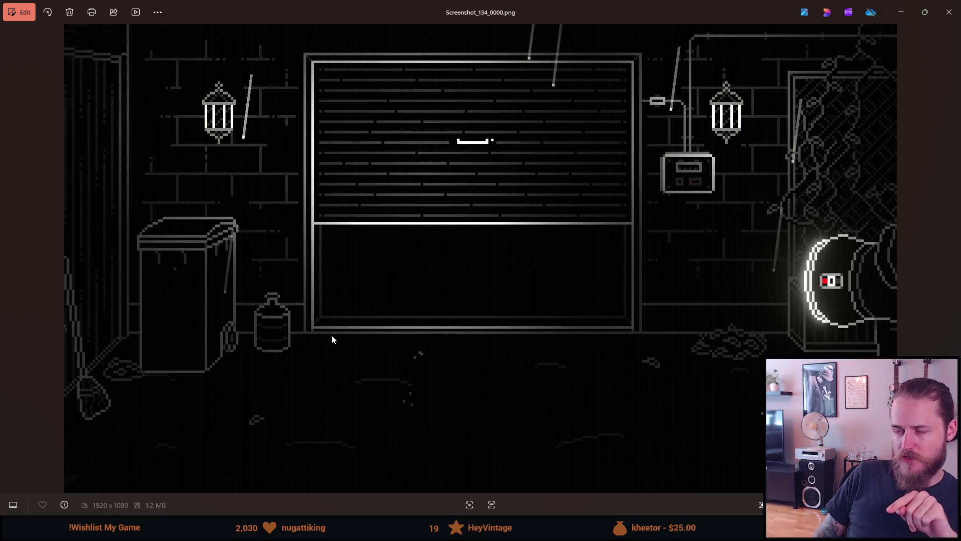
Step: Flip repeatedly between near-identical screenshots 134 and 135, then close Photos
{"action": "key", "text": "Right"}
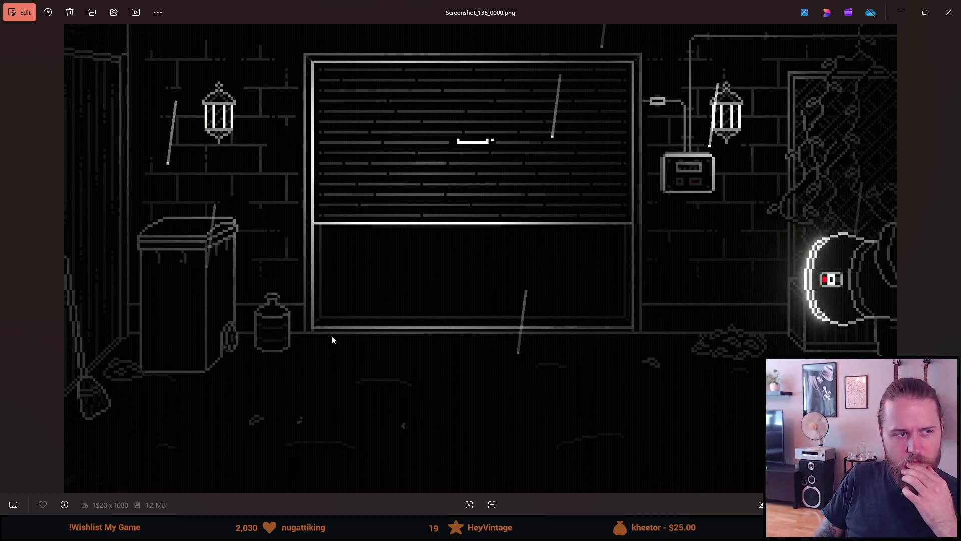
{"action": "key", "text": "Left"}
{"action": "key", "text": "Right"}
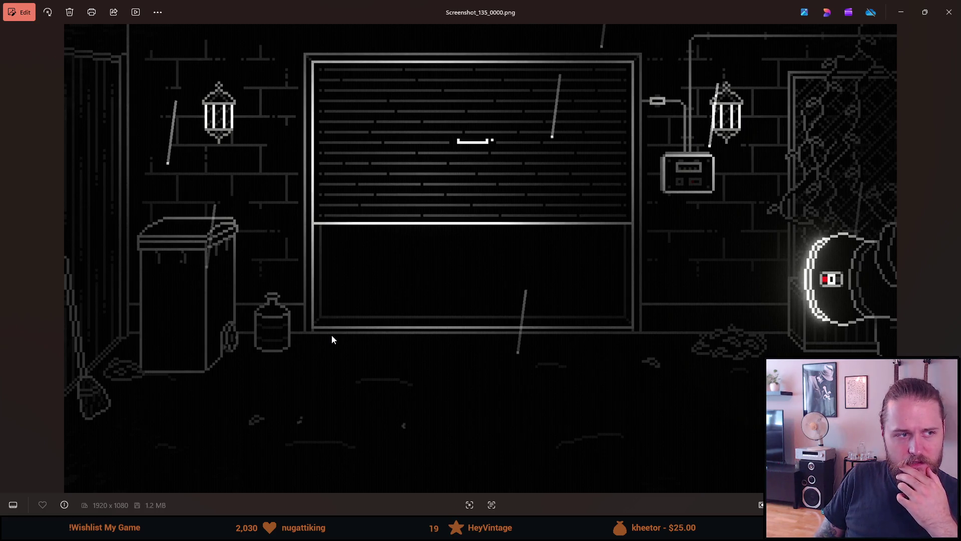
{"action": "key", "text": "Left"}
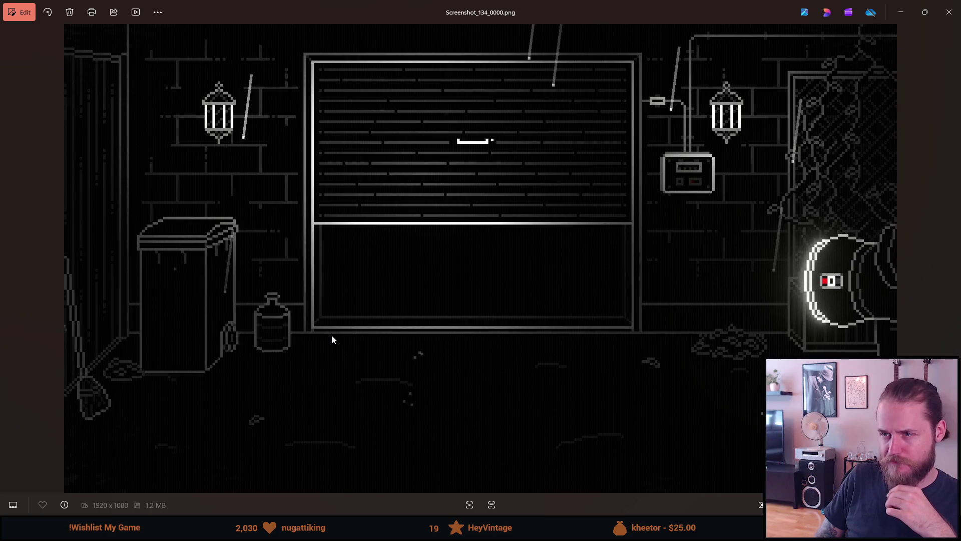
{"action": "key", "text": "Right"}
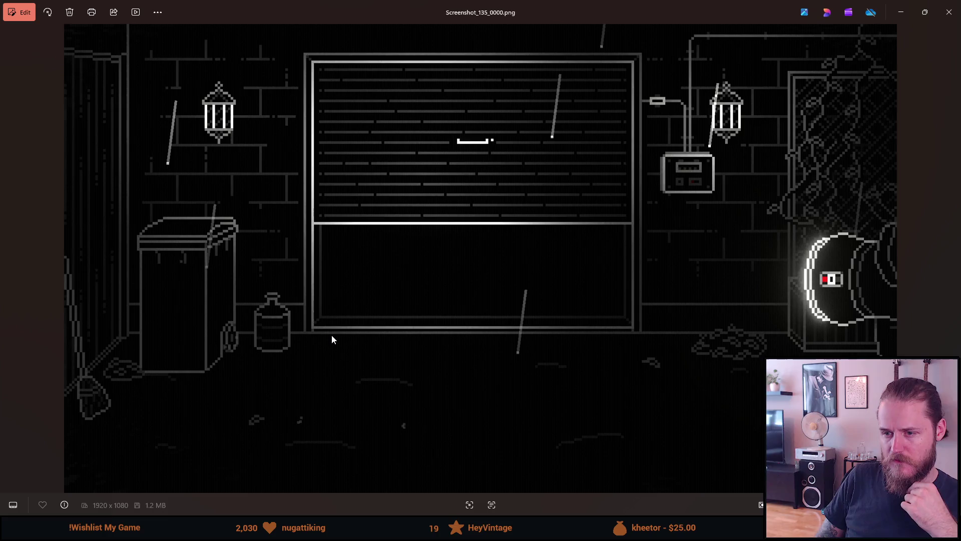
{"action": "key", "text": "Left"}
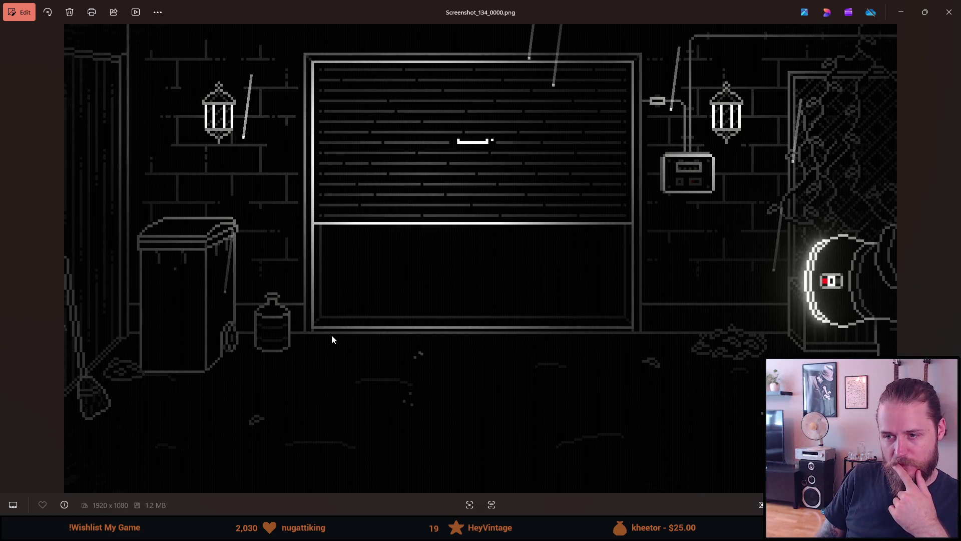
{"action": "key", "text": "Right"}
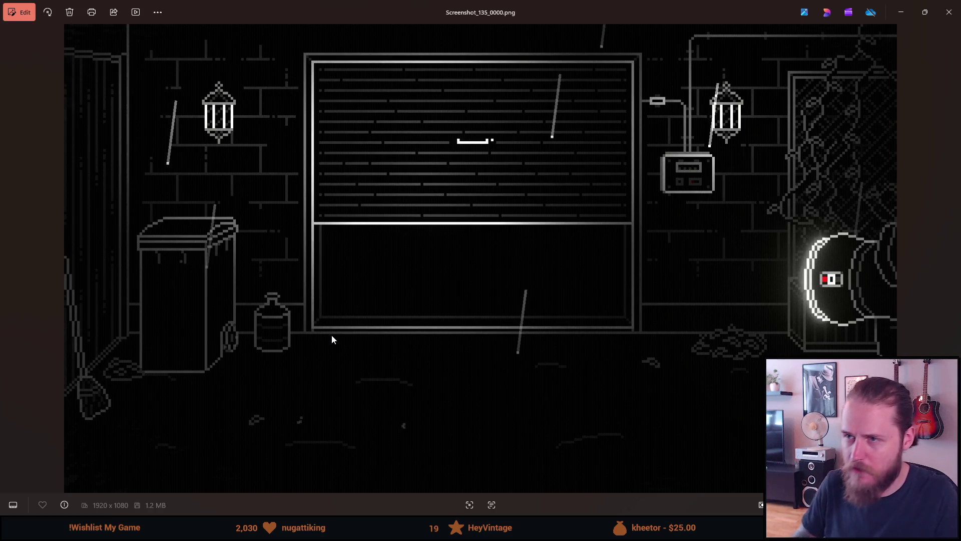
{"action": "left_click", "coordinate": [956, 7]}
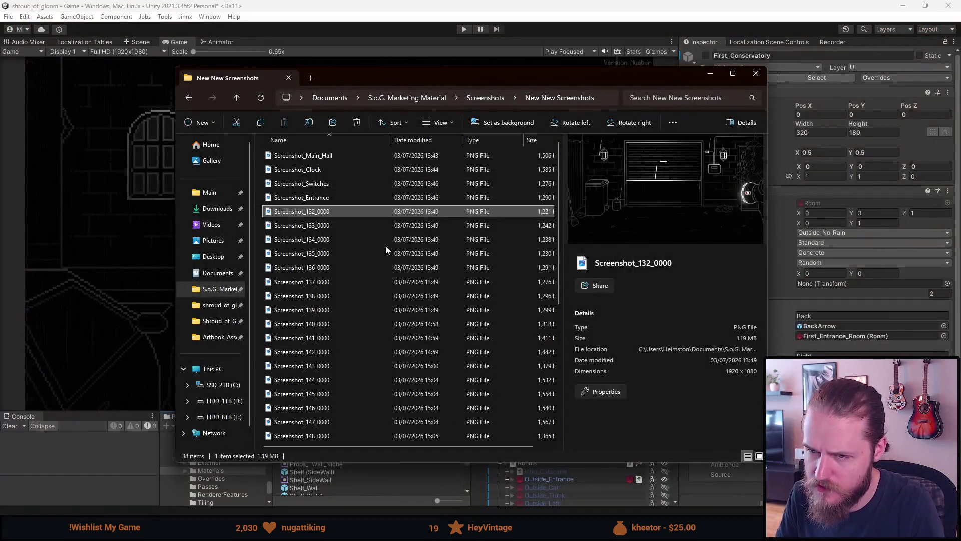
Step: Delete the three duplicate screenshots, including the 132 and 134 duplicates
{"action": "left_click", "coordinate": [322, 213]}
{"action": "key", "text": "Delete"}
{"action": "left_click", "coordinate": [326, 214]}
{"action": "key", "text": "Delete"}
{"action": "left_click", "coordinate": [326, 215]}
{"action": "key", "text": "Delete"}
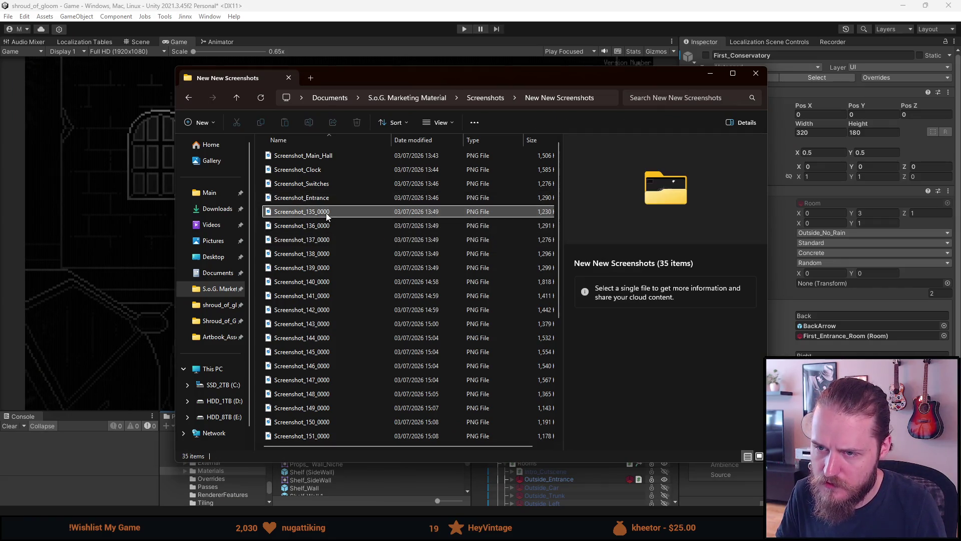
Step: Rename Screenshot_135_0000 to Screenshot_Garage
{"action": "left_click", "coordinate": [326, 214]}
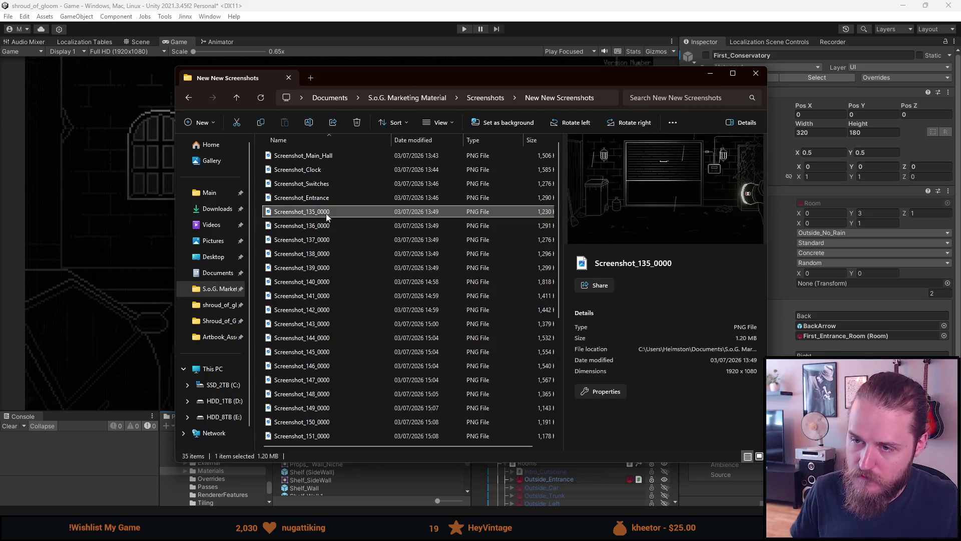
{"action": "key", "text": "F2"}
{"action": "key", "text": "End"}
{"action": "key", "text": "BackSpace"}
{"action": "key", "text": "BackSpace"}
{"action": "key", "text": "BackSpace"}
{"action": "key", "text": "BackSpace"}
{"action": "type", "text": "Garage"}
{"action": "key", "text": "Return"}
{"action": "key", "text": "Down"}
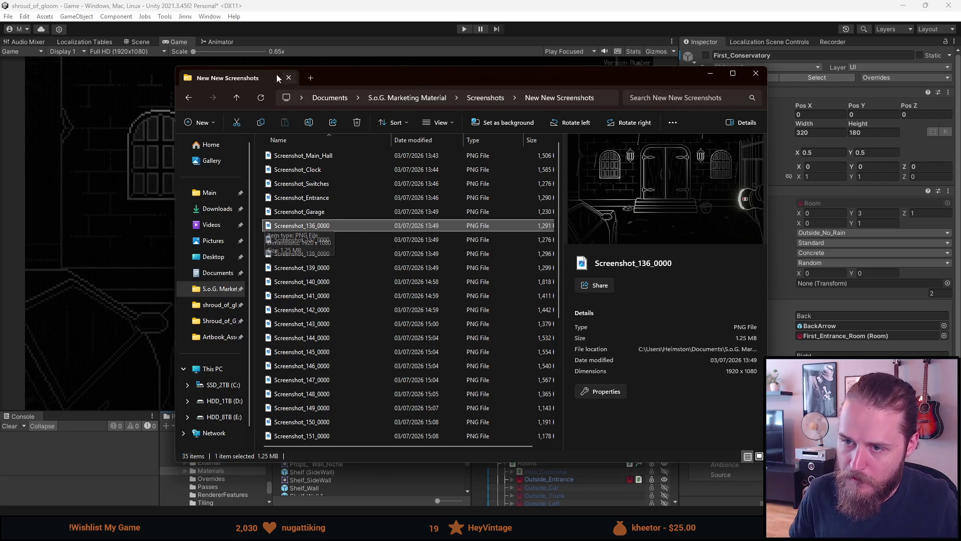
Step: Switch the folder view from large thumbnails to List, then to Details
{"action": "left_click", "coordinate": [260, 100]}
{"action": "key", "text": "ctrl+shift+2"}
{"action": "left_click", "coordinate": [317, 239]}
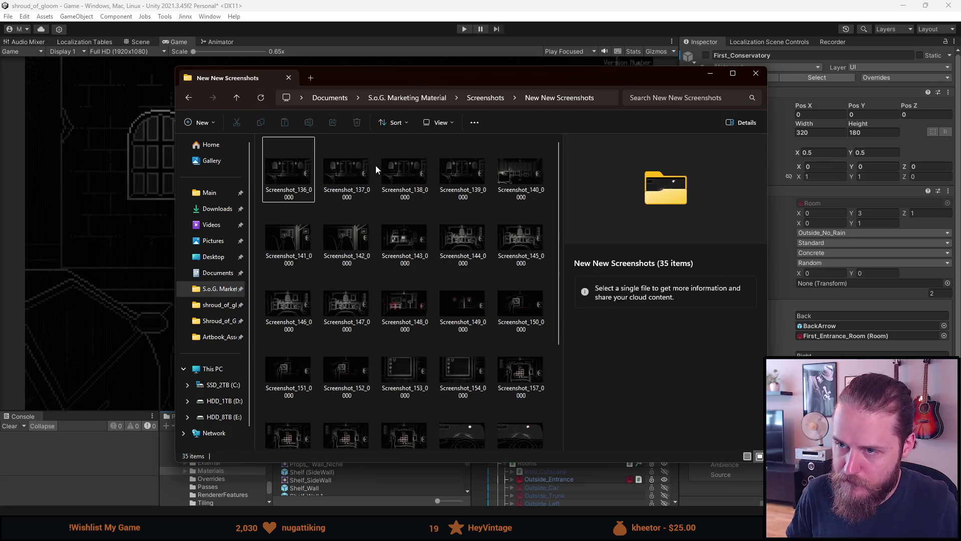
{"action": "left_click", "coordinate": [441, 123]}
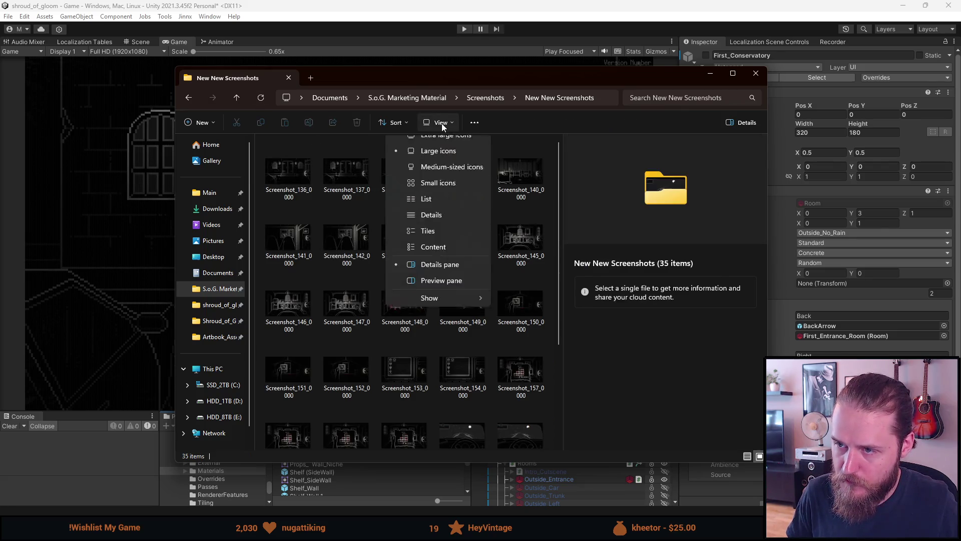
{"action": "left_click", "coordinate": [440, 206]}
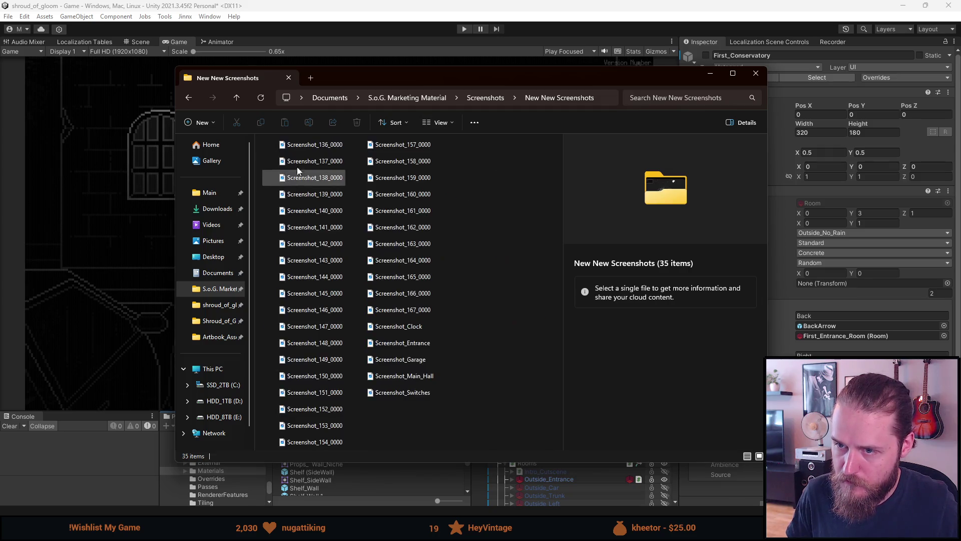
{"action": "left_click", "coordinate": [435, 122]}
{"action": "left_click", "coordinate": [452, 229]}
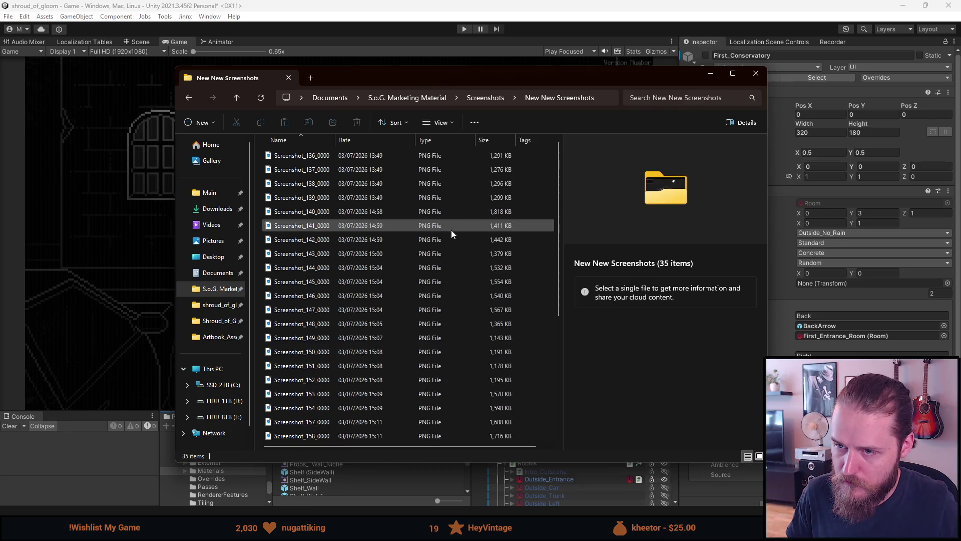
Step: Preview Screenshot_137_0000, Screenshot_Entrance and Screenshot_136_0000
{"action": "left_click", "coordinate": [296, 169]}
{"action": "scroll", "coordinate": [300, 281], "scroll_direction": "down", "scroll_amount": 5}
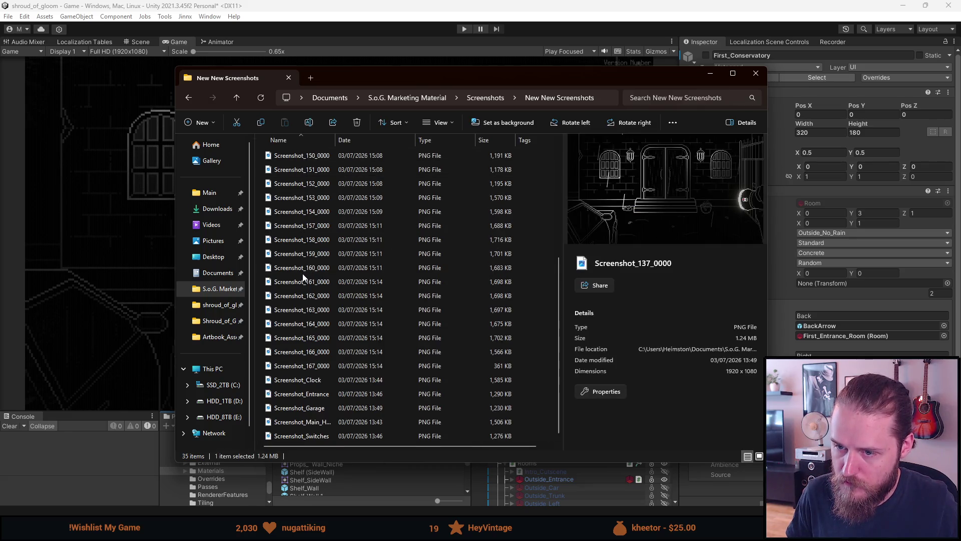
{"action": "left_click", "coordinate": [316, 393]}
{"action": "scroll", "coordinate": [316, 392], "scroll_direction": "up", "scroll_amount": 5}
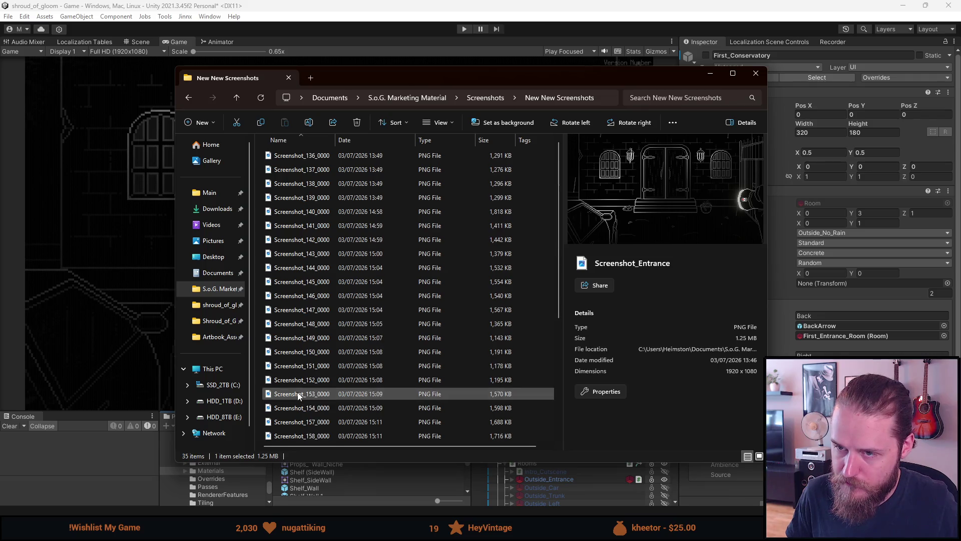
{"action": "left_click", "coordinate": [307, 159]}
{"action": "scroll", "coordinate": [308, 295], "scroll_direction": "down", "scroll_amount": 5}
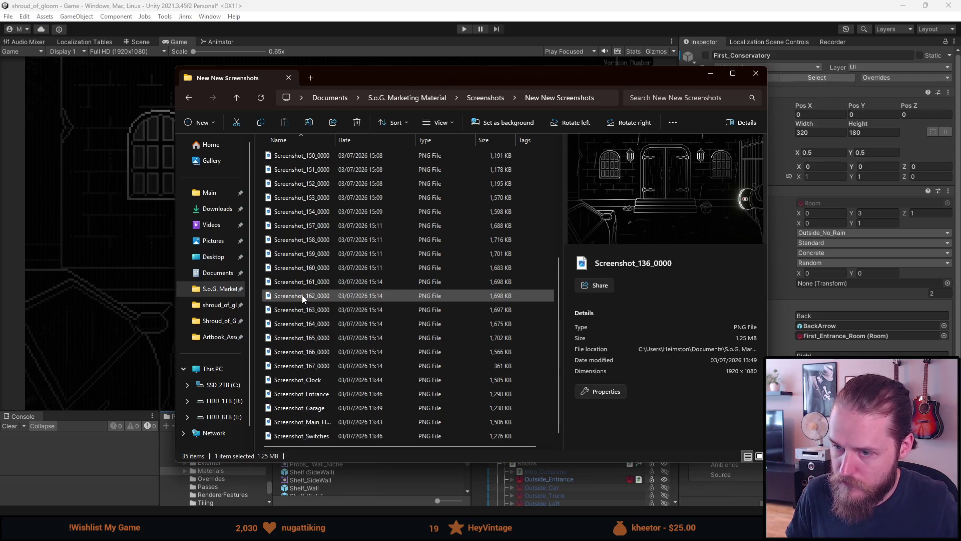
Step: Rename Screenshot_Entrance to Screenshot_134
{"action": "left_click", "coordinate": [309, 395]}
{"action": "left_click", "coordinate": [316, 393]}
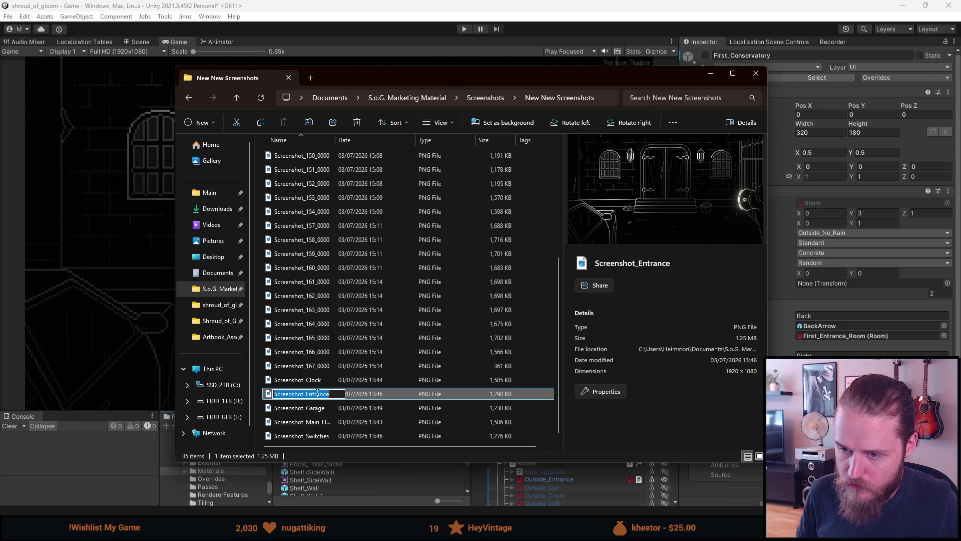
{"action": "key", "text": "BackSpace"}
{"action": "key", "text": "BackSpace"}
{"action": "key", "text": "BackSpace"}
{"action": "type", "text": "134"}
{"action": "key", "text": "Return"}
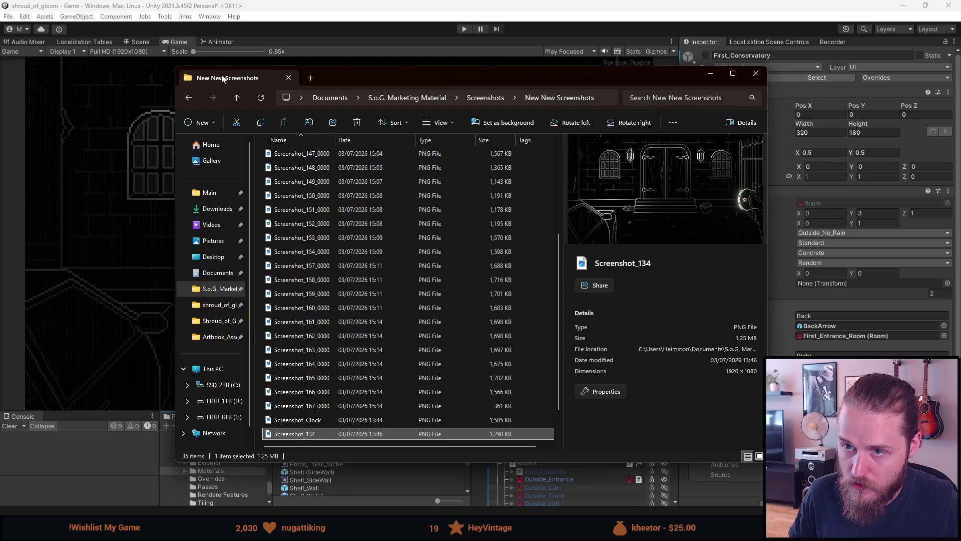
Step: Refresh the list, preview screenshots 136–138, and open Screenshot_134 in the photo viewer
{"action": "left_click", "coordinate": [266, 106]}
{"action": "left_click", "coordinate": [310, 169]}
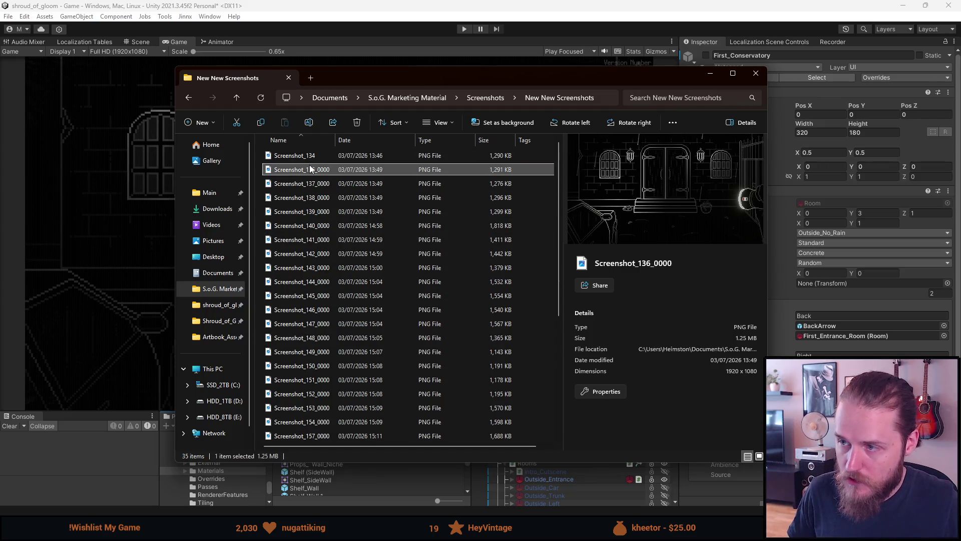
{"action": "left_click", "coordinate": [312, 184]}
{"action": "left_click", "coordinate": [311, 194]}
{"action": "key", "text": "Down"}
{"action": "key", "text": "Down"}
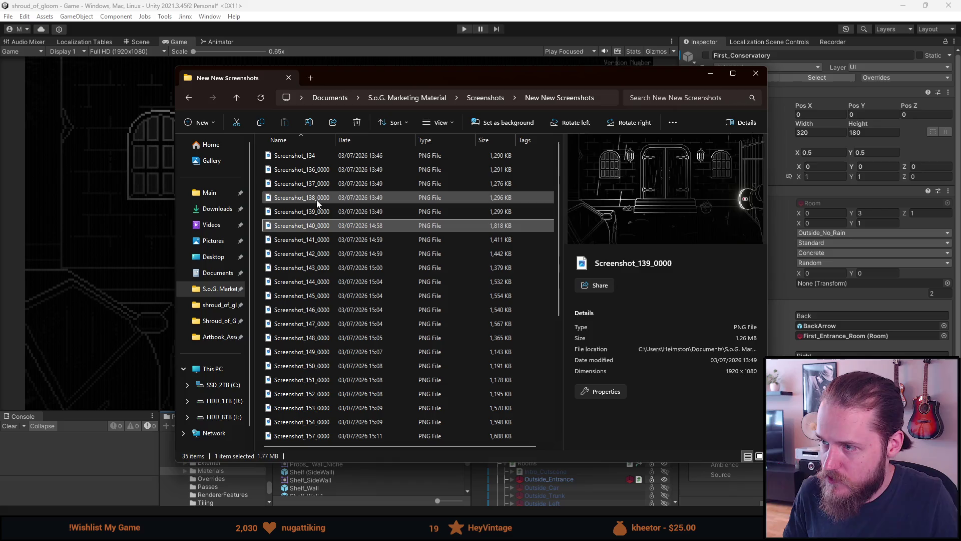
{"action": "double_click", "coordinate": [304, 154]}
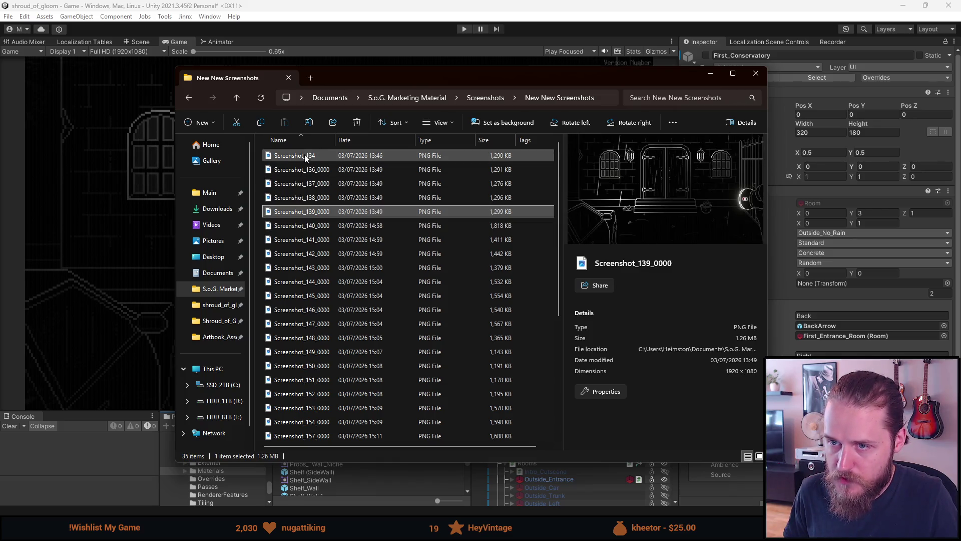
Step: Compare Screenshot_134, Screenshot_136_0000 and Screenshot_139_0000, ending on Screenshot_136_0000
{"action": "key", "text": "Right"}
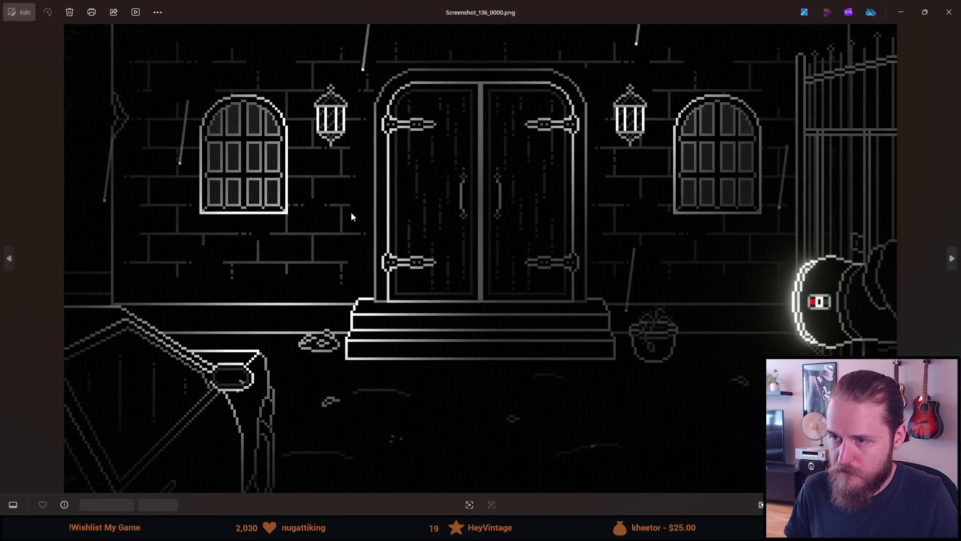
{"action": "key", "text": "Left"}
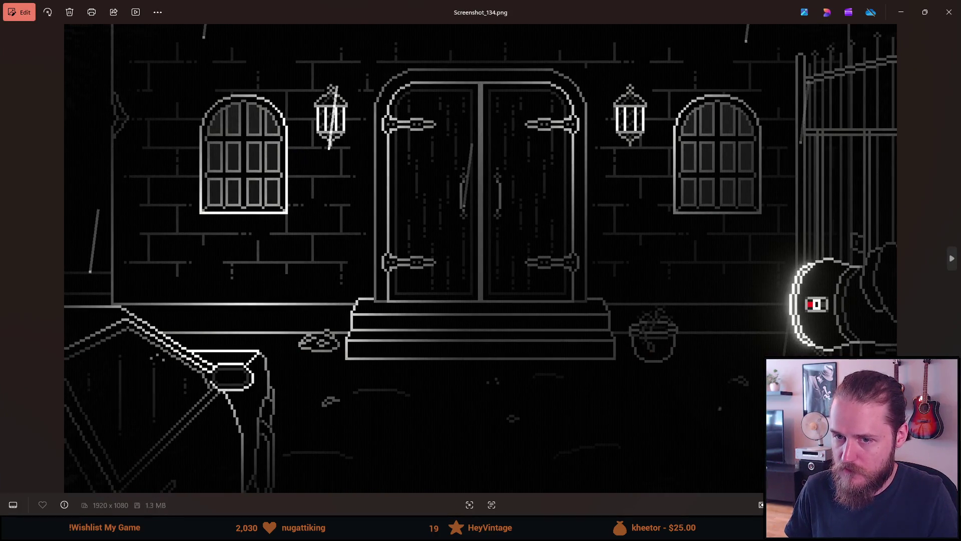
{"action": "key", "text": "Right"}
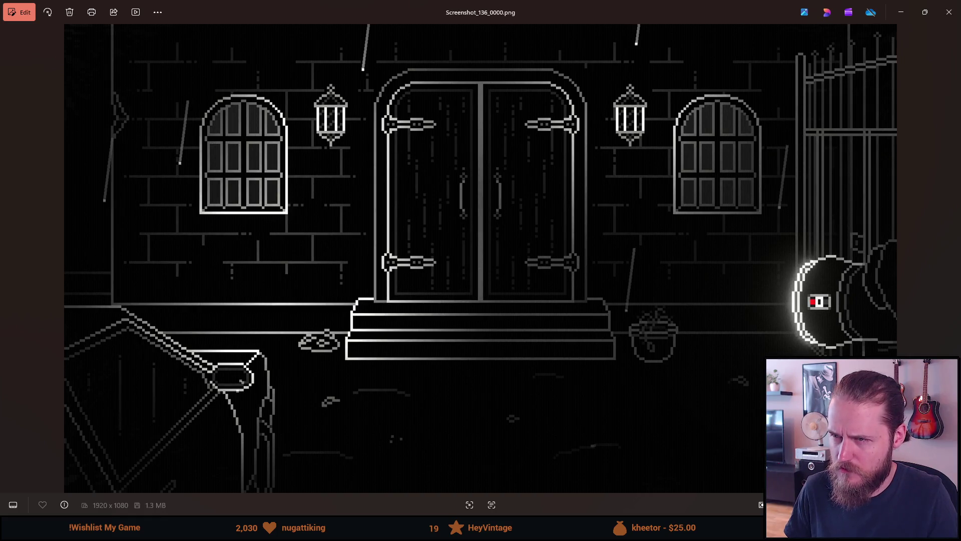
{"action": "key", "text": "Right"}
{"action": "key", "text": "Right"}
{"action": "key", "text": "Right"}
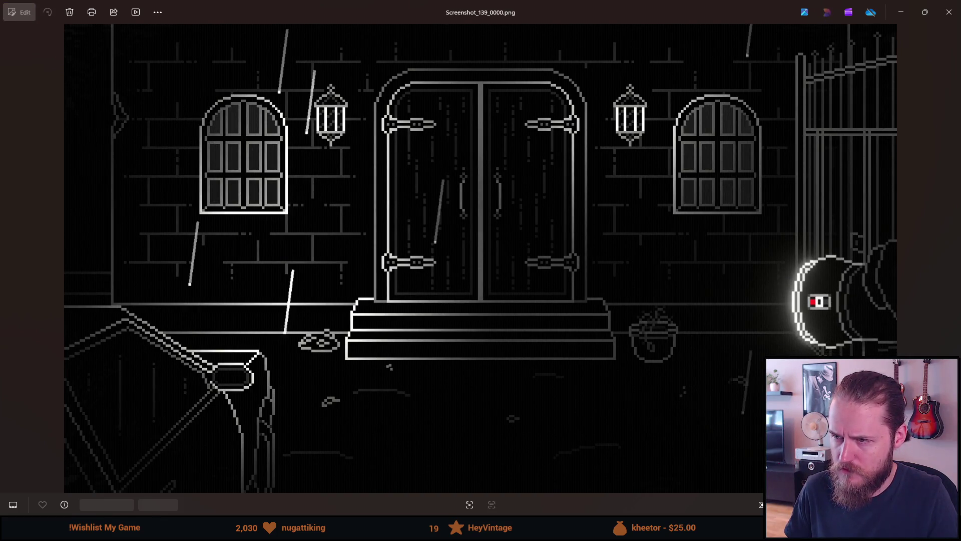
{"action": "key", "text": "Right"}
{"action": "key", "text": "Left"}
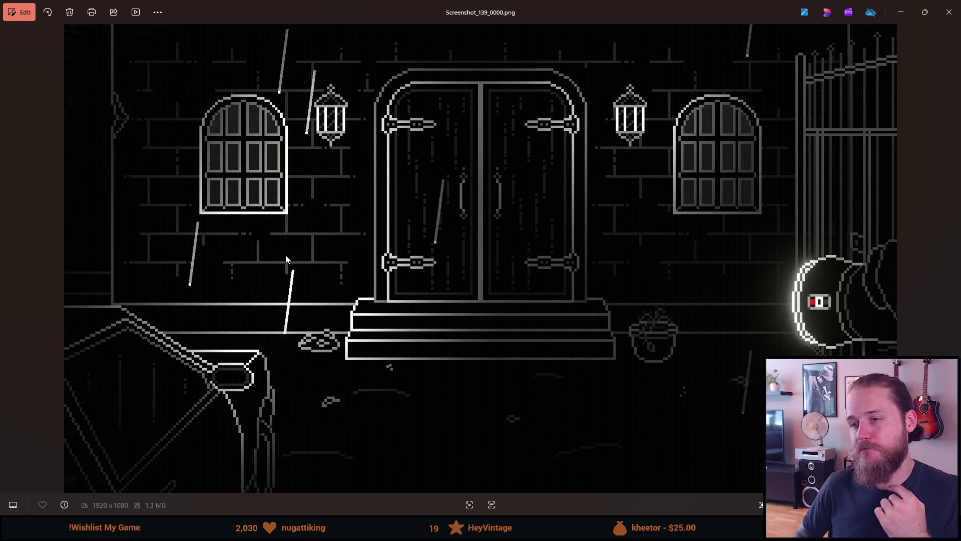
{"action": "key", "text": "Left"}
{"action": "key", "text": "Left"}
{"action": "key", "text": "Left"}
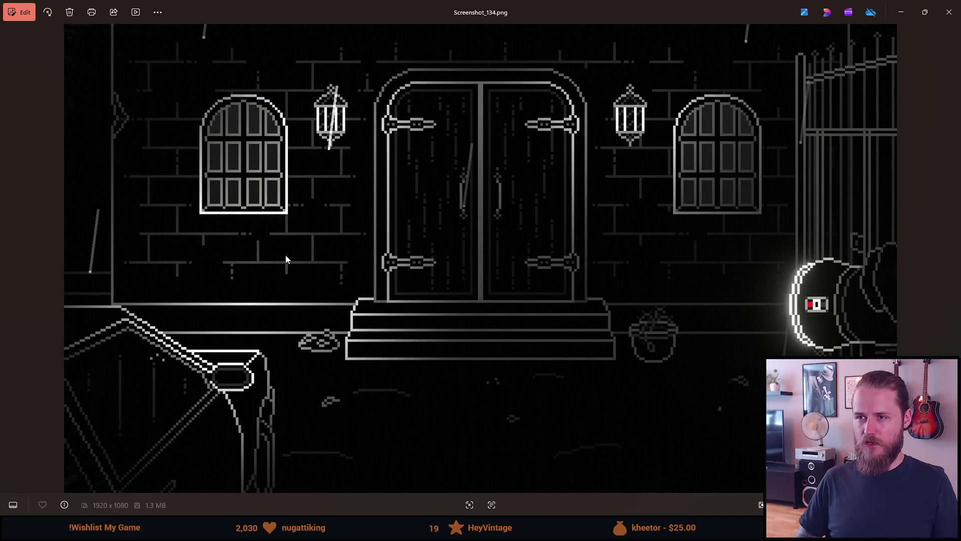
{"action": "key", "text": "Right"}
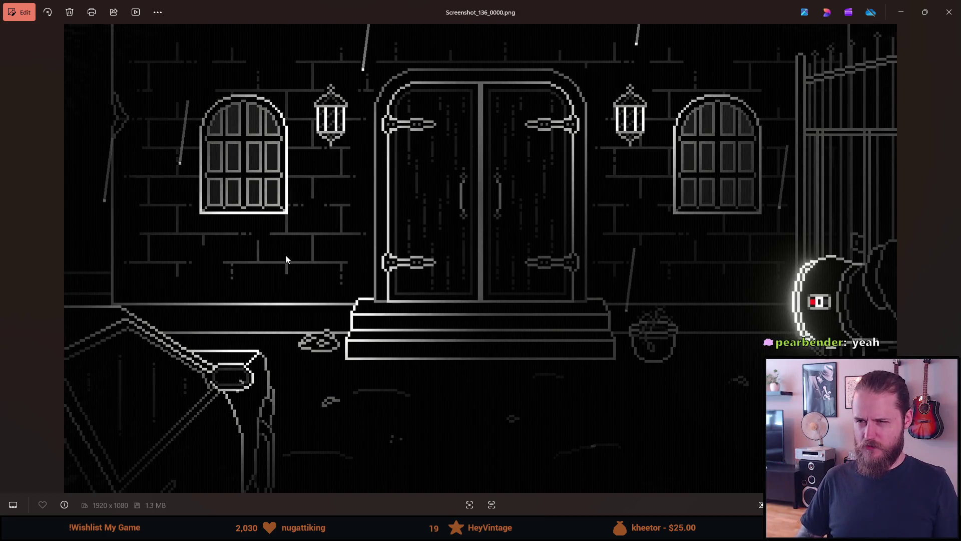
{"action": "key", "text": "Right"}
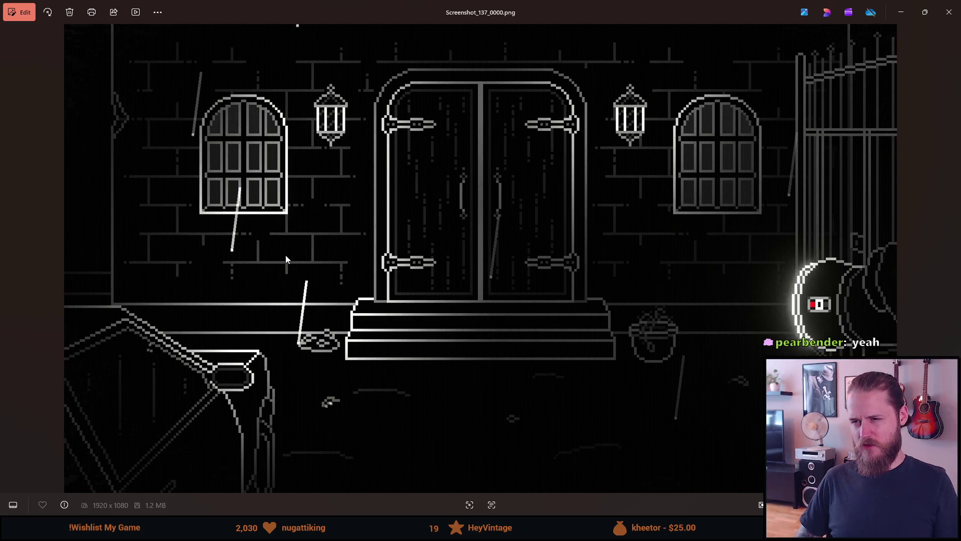
{"action": "key", "text": "Right"}
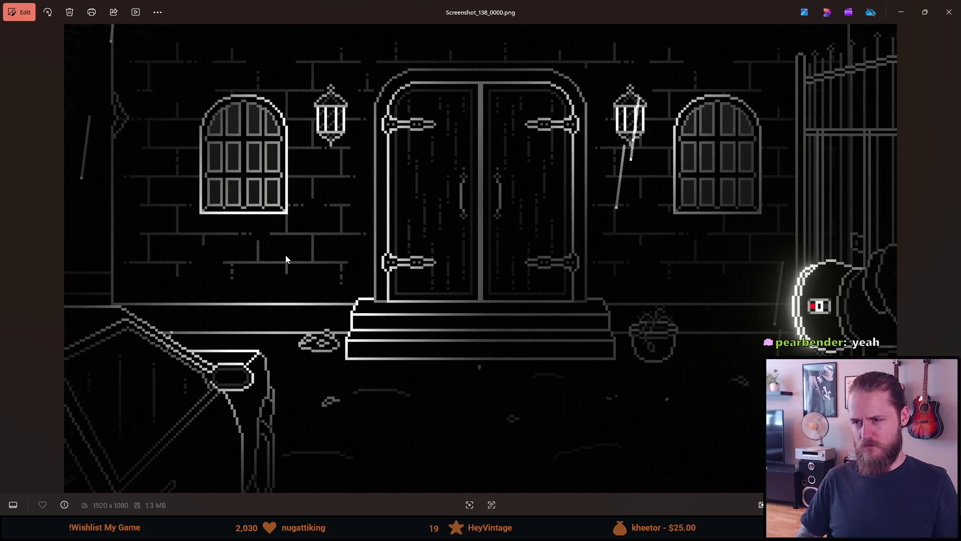
{"action": "key", "text": "Right"}
{"action": "key", "text": "Left"}
{"action": "key", "text": "Left"}
{"action": "key", "text": "Left"}
{"action": "key", "text": "Right"}
{"action": "key", "text": "Left"}
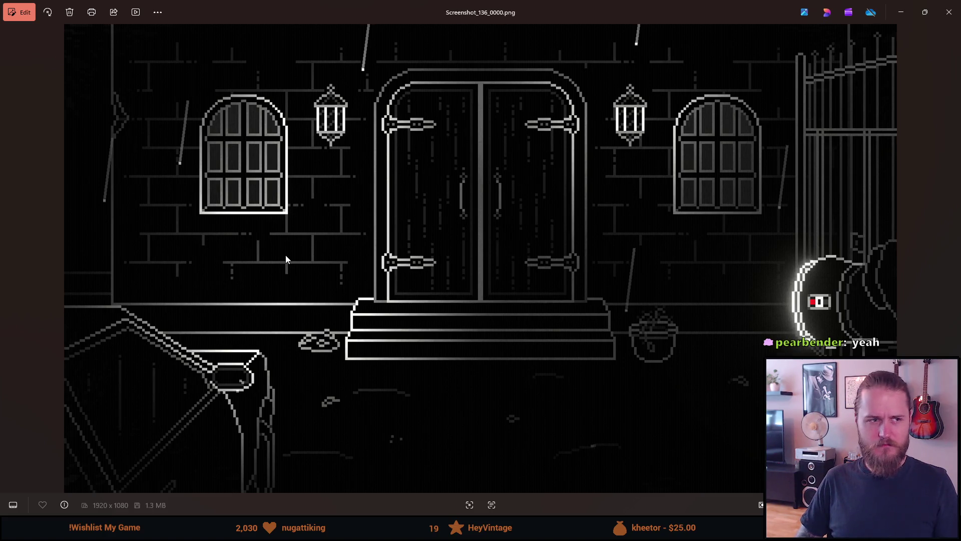
{"action": "key", "text": "Right"}
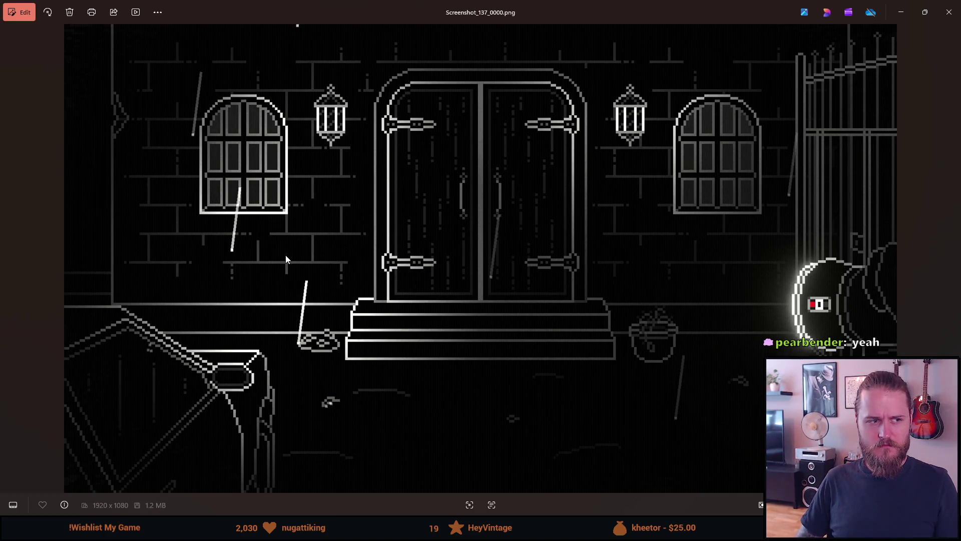
{"action": "key", "text": "Right"}
{"action": "key", "text": "Right"}
{"action": "key", "text": "Right"}
{"action": "key", "text": "Left"}
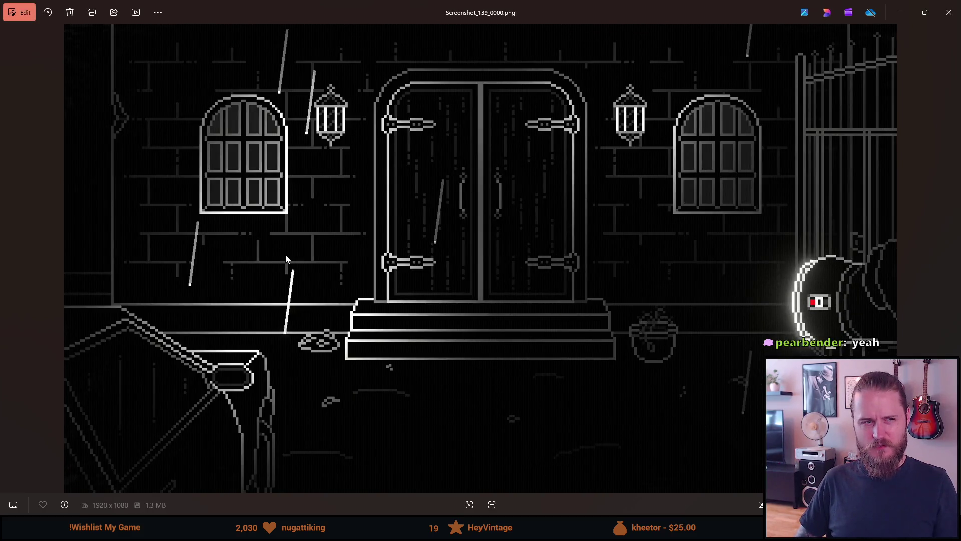
{"action": "key", "text": "Left"}
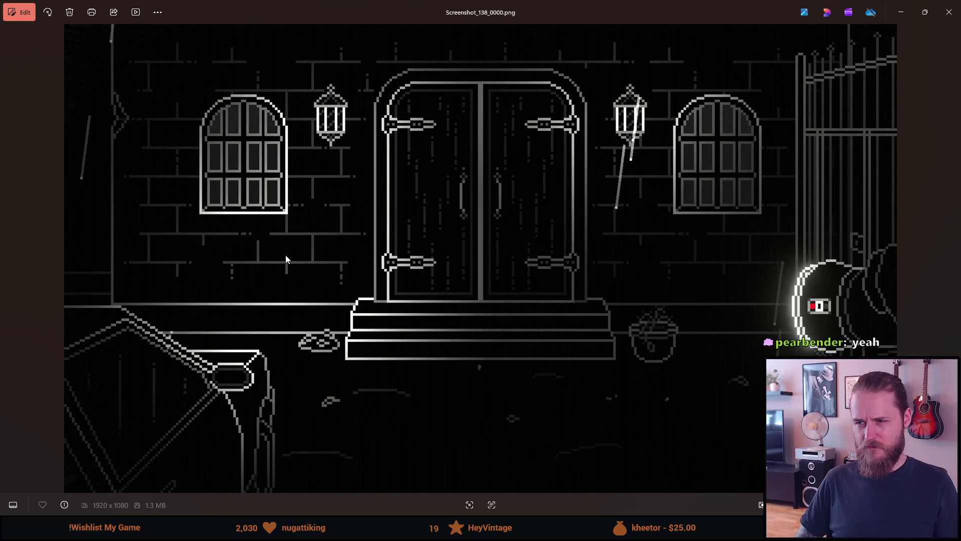
{"action": "key", "text": "Left"}
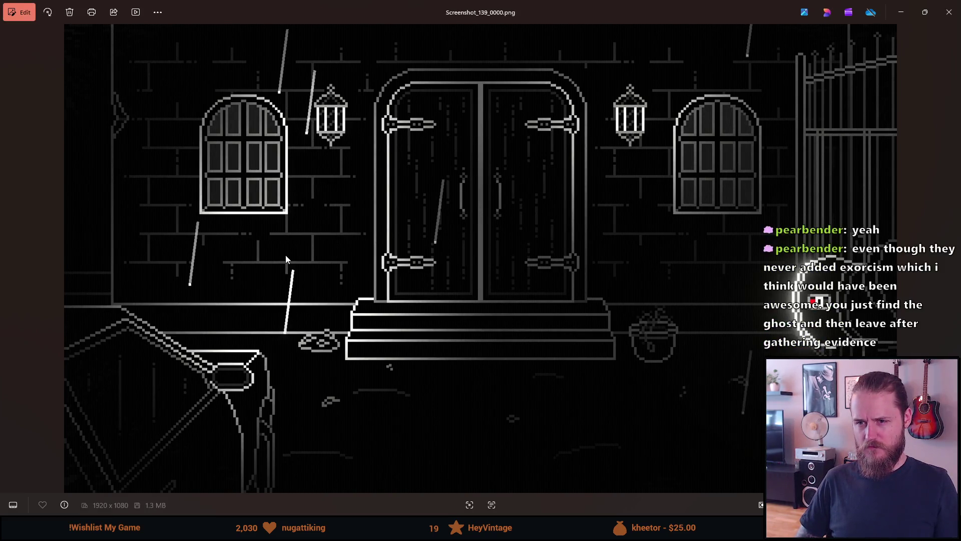
{"action": "key", "text": "Left"}
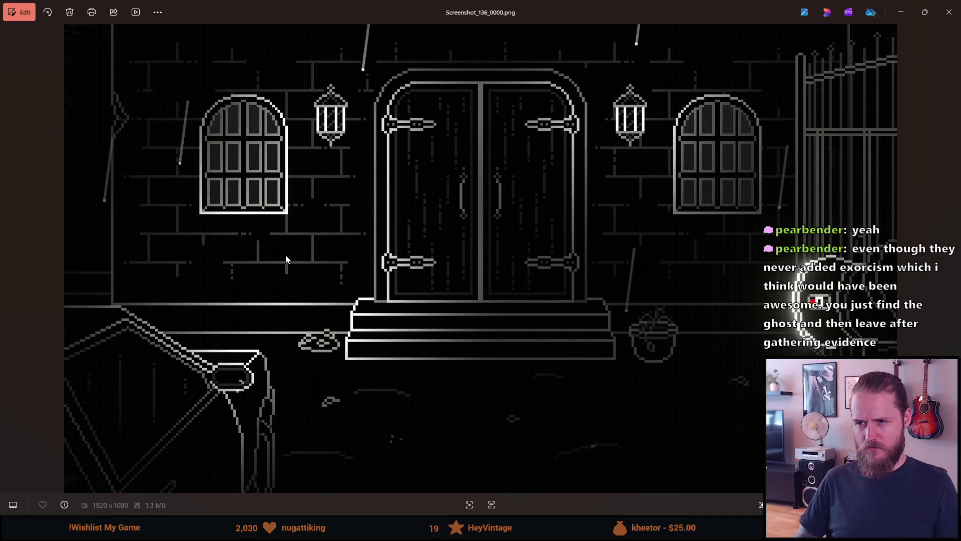
{"action": "key", "text": "Left"}
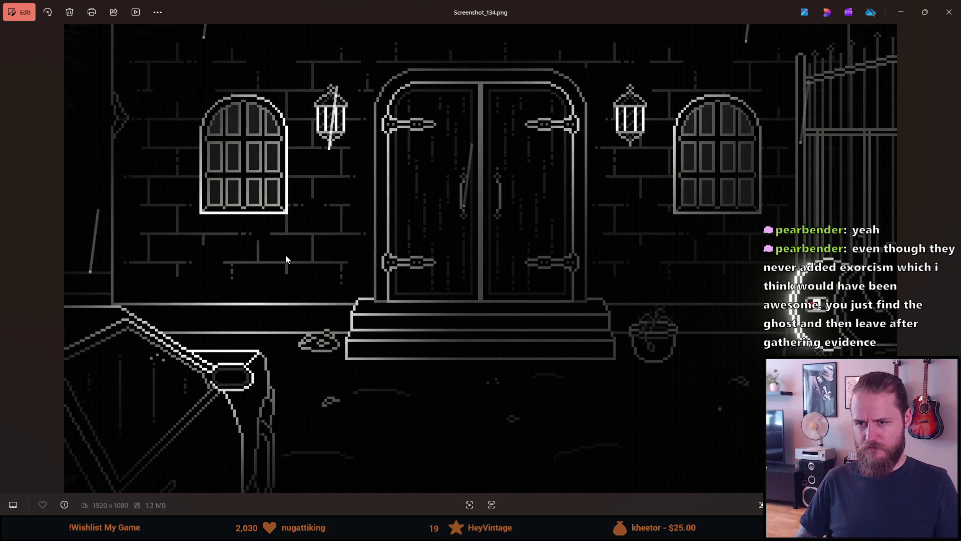
{"action": "key", "text": "Left"}
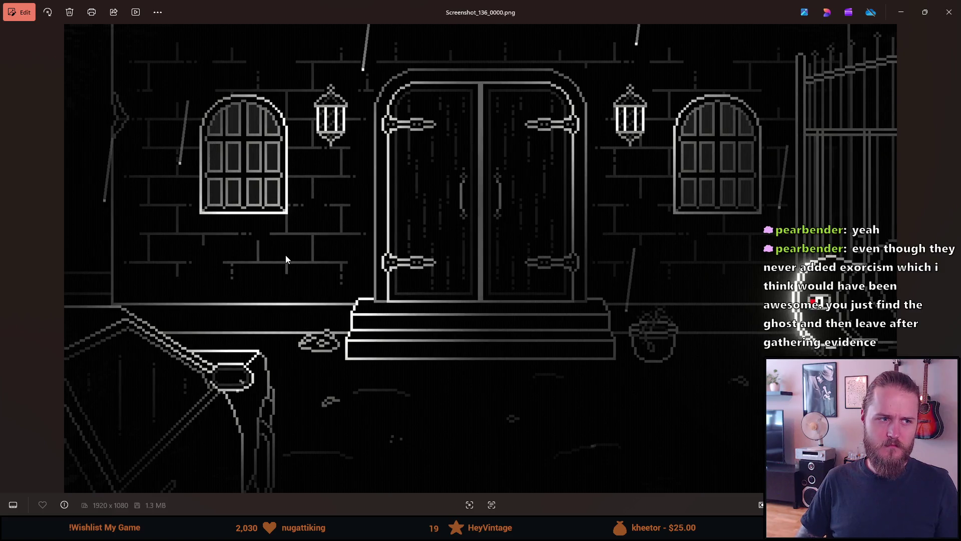
{"action": "key", "text": "Right"}
{"action": "key", "text": "Left"}
{"action": "key", "text": "Right"}
{"action": "key", "text": "Left"}
{"action": "key", "text": "Left"}
{"action": "key", "text": "Right"}
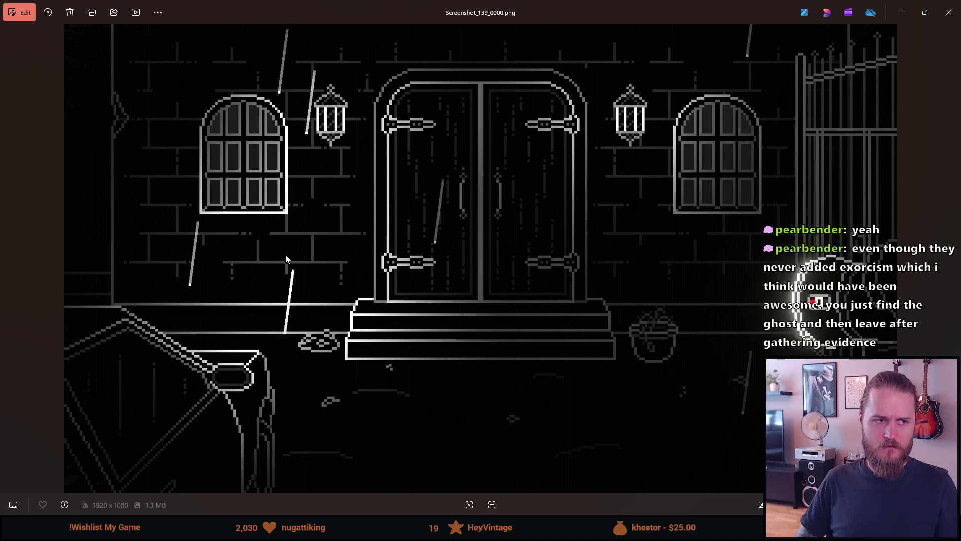
{"action": "key", "text": "Right"}
{"action": "key", "text": "Right"}
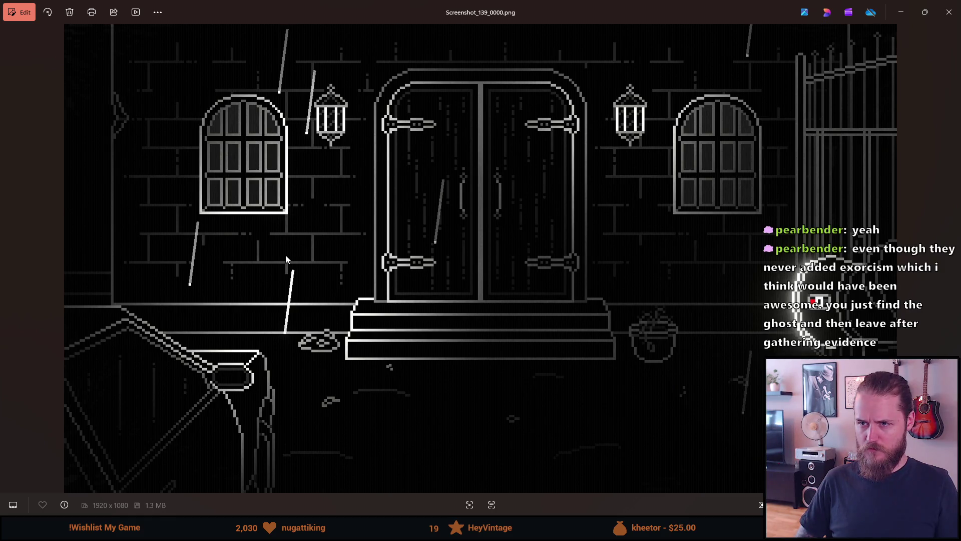
{"action": "key", "text": "Left"}
{"action": "key", "text": "Left"}
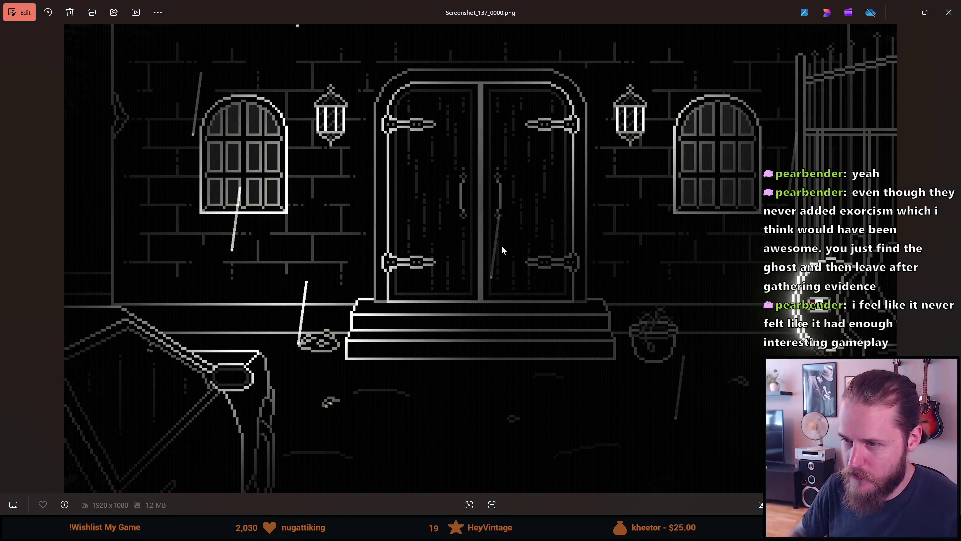
{"action": "key", "text": "Right"}
{"action": "key", "text": "Right"}
{"action": "key", "text": "Left"}
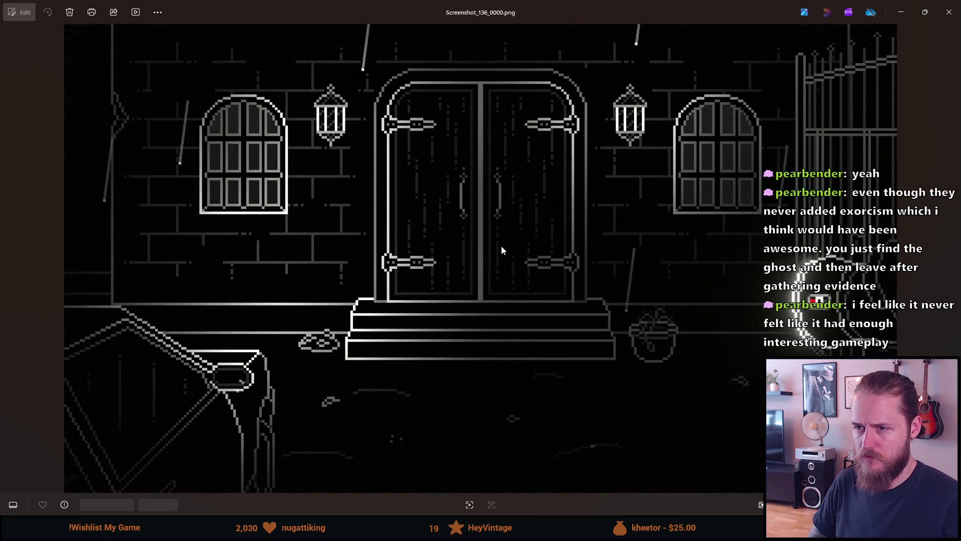
{"action": "key", "text": "Left"}
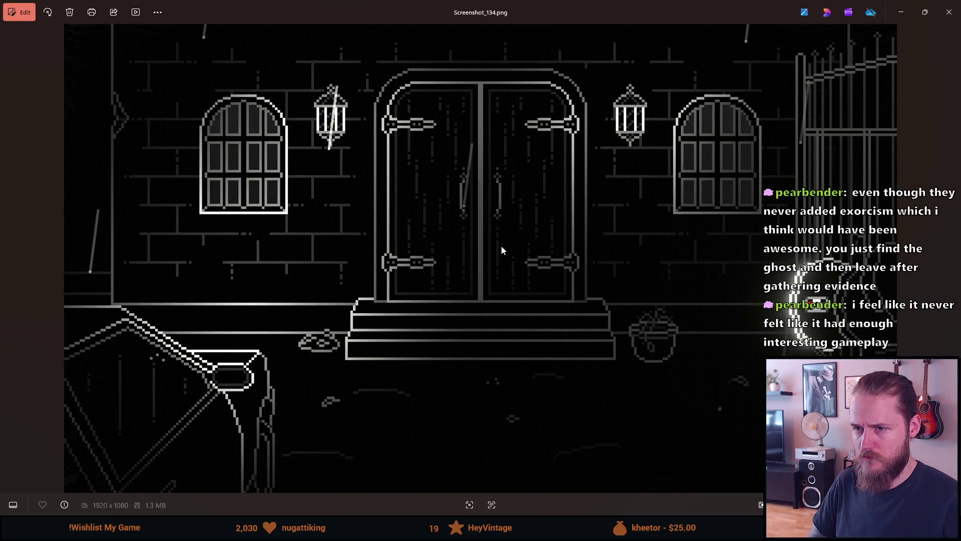
{"action": "key", "text": "Left"}
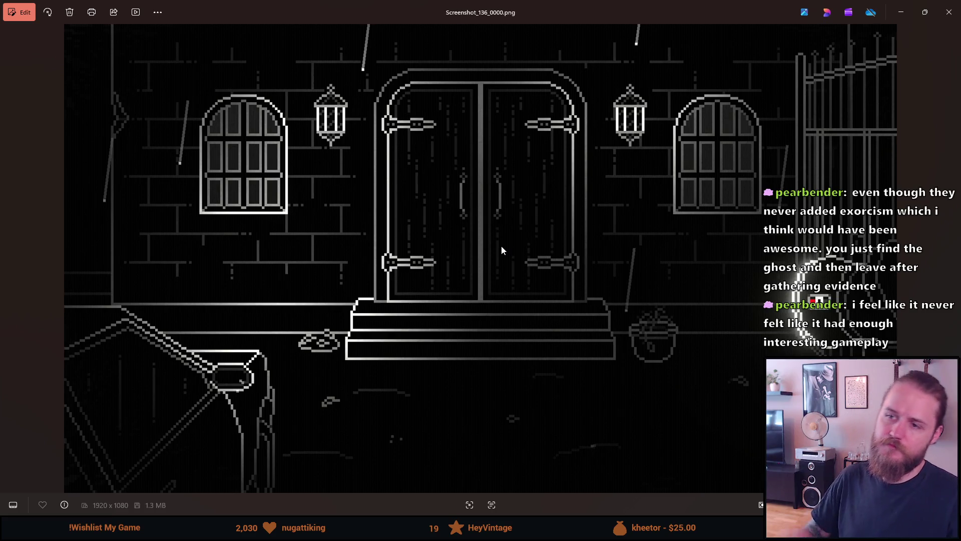
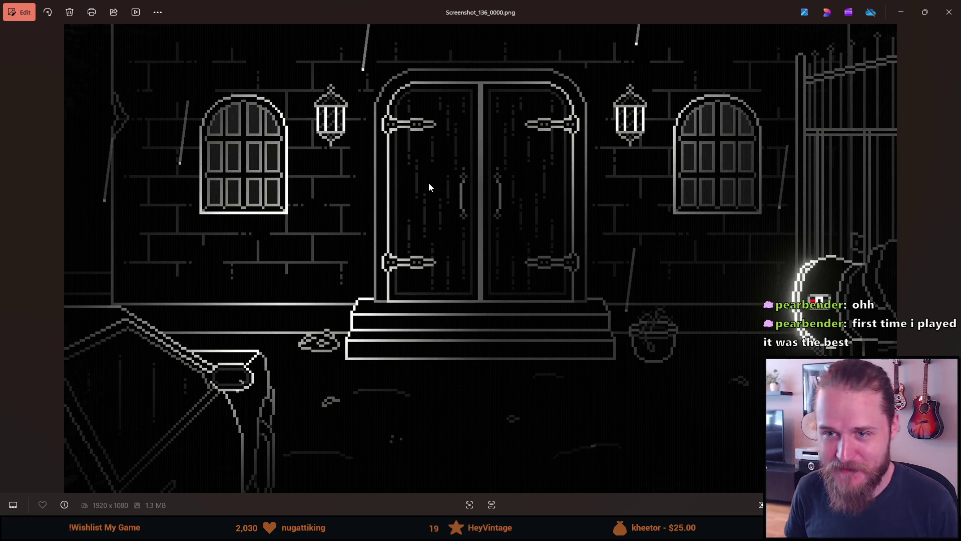
Step: Flip through entrance screenshots 134 to 139 in Photos to compare them
{"action": "key", "text": "Left"}
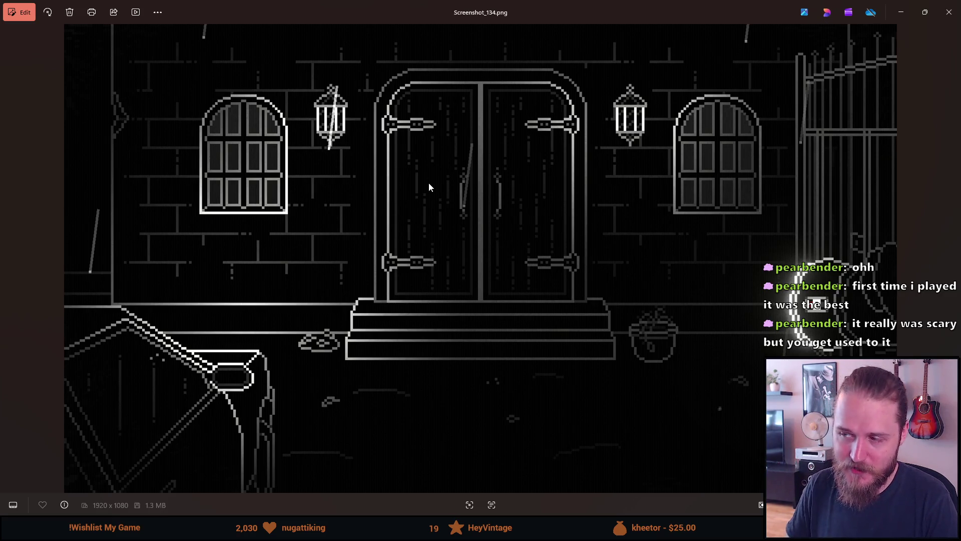
{"action": "key", "text": "Right"}
{"action": "key", "text": "Right"}
{"action": "key", "text": "Right"}
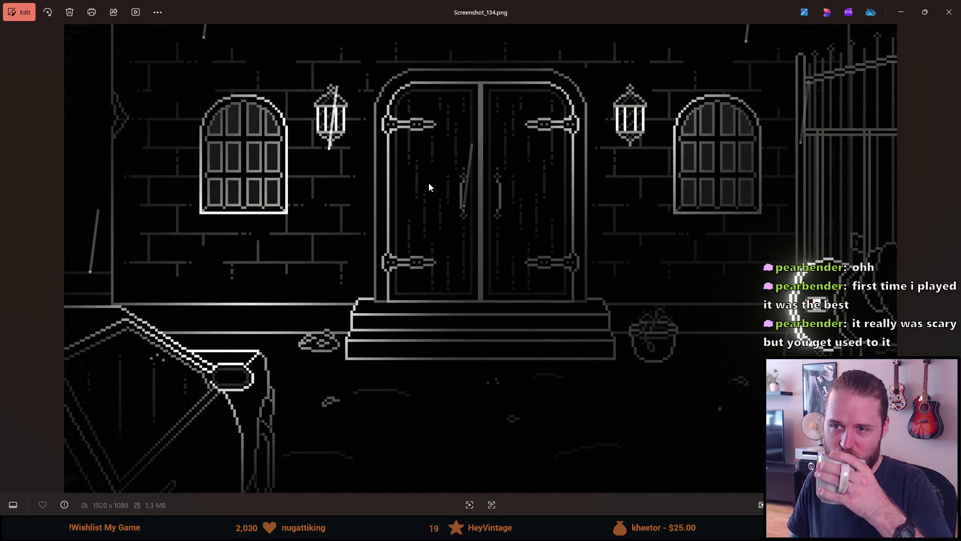
{"action": "key", "text": "Right"}
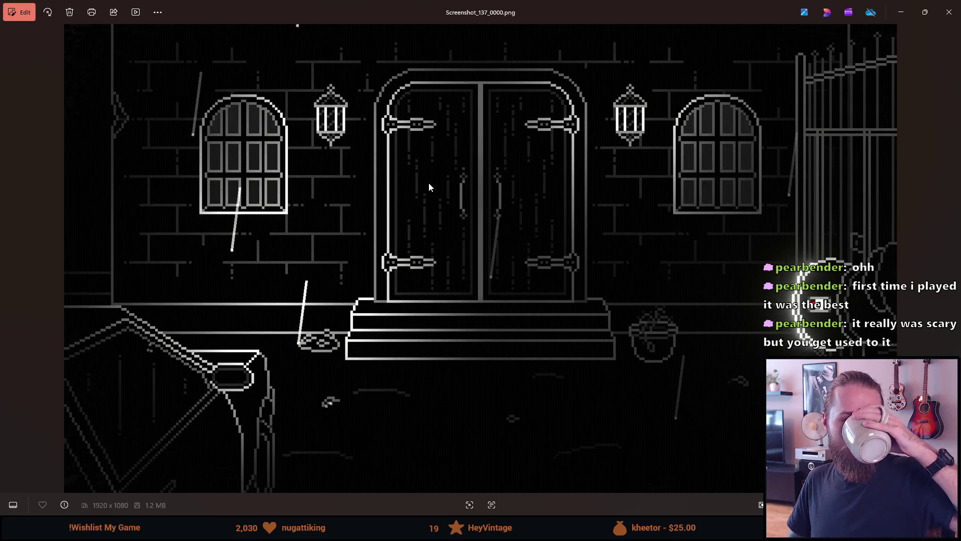
{"action": "key", "text": "Right"}
{"action": "key", "text": "Left"}
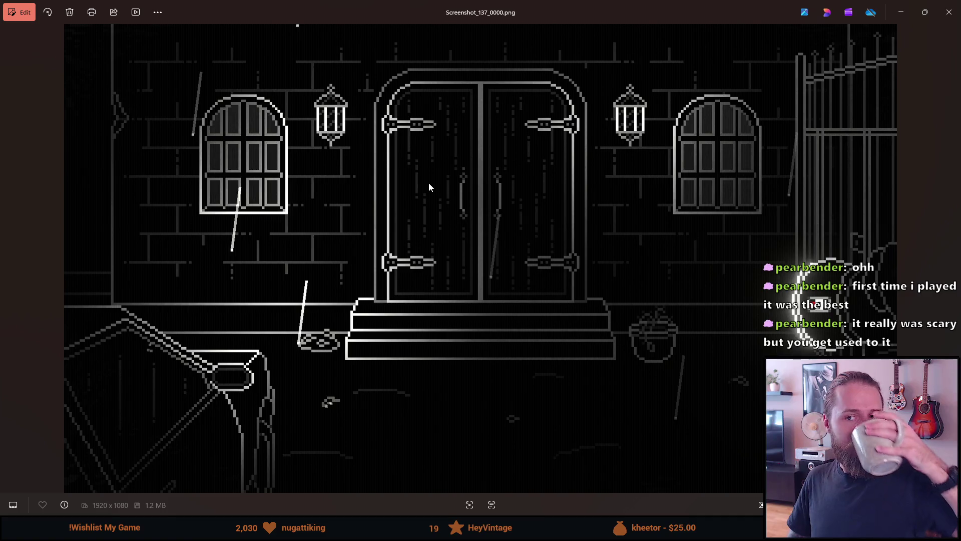
{"action": "key", "text": "Right"}
{"action": "key", "text": "Right"}
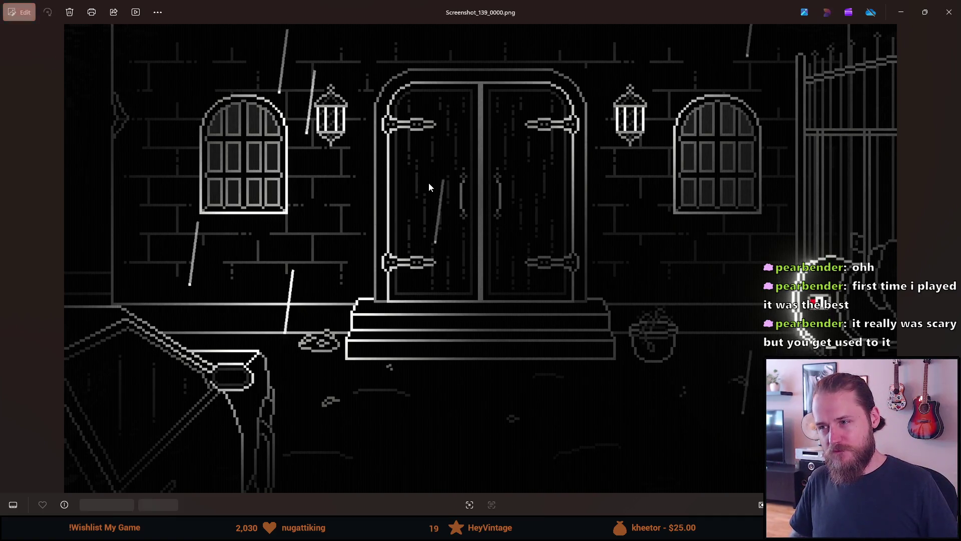
{"action": "key", "text": "Right"}
{"action": "key", "text": "Left"}
{"action": "key", "text": "Left"}
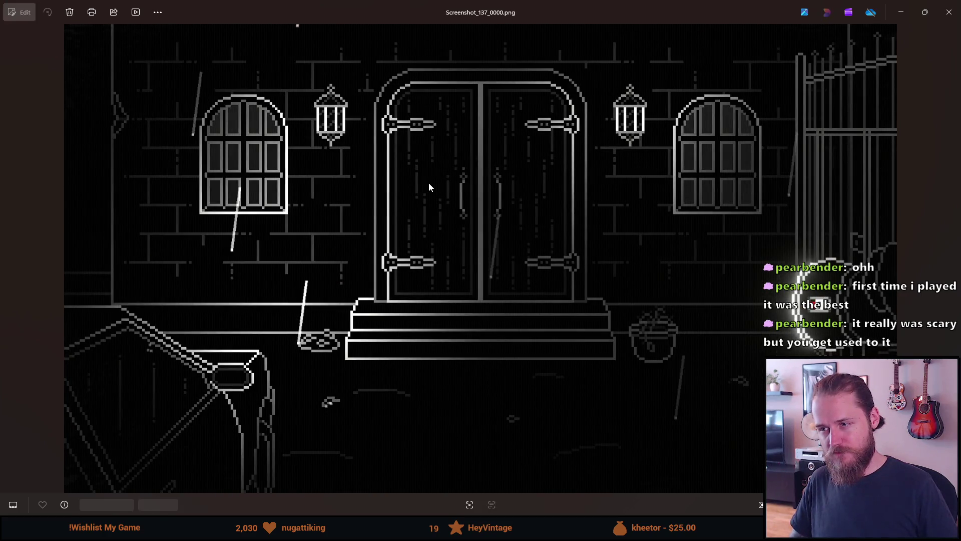
{"action": "key", "text": "Right"}
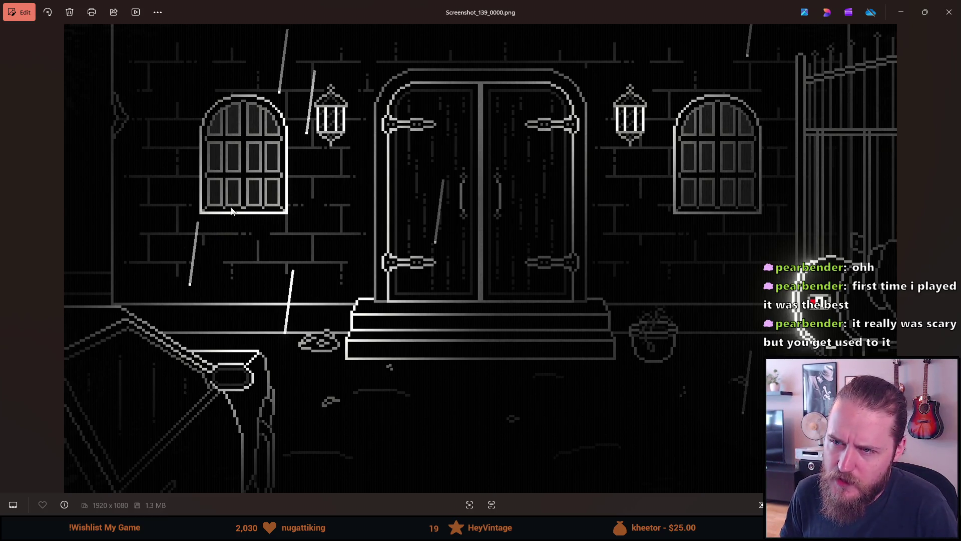
{"action": "key", "text": "Left"}
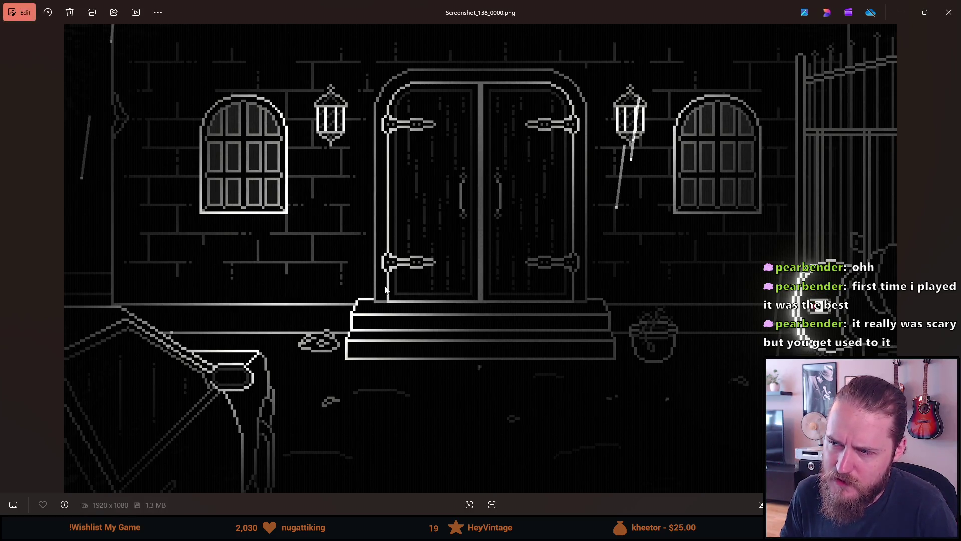
{"action": "key", "text": "Left"}
{"action": "key", "text": "Left"}
{"action": "key", "text": "Left"}
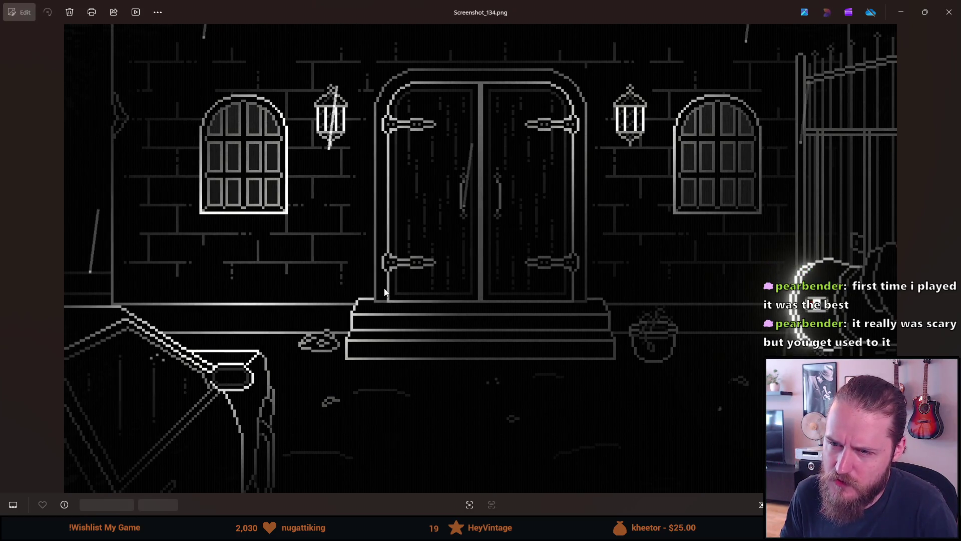
{"action": "key", "text": "Right"}
{"action": "key", "text": "Right"}
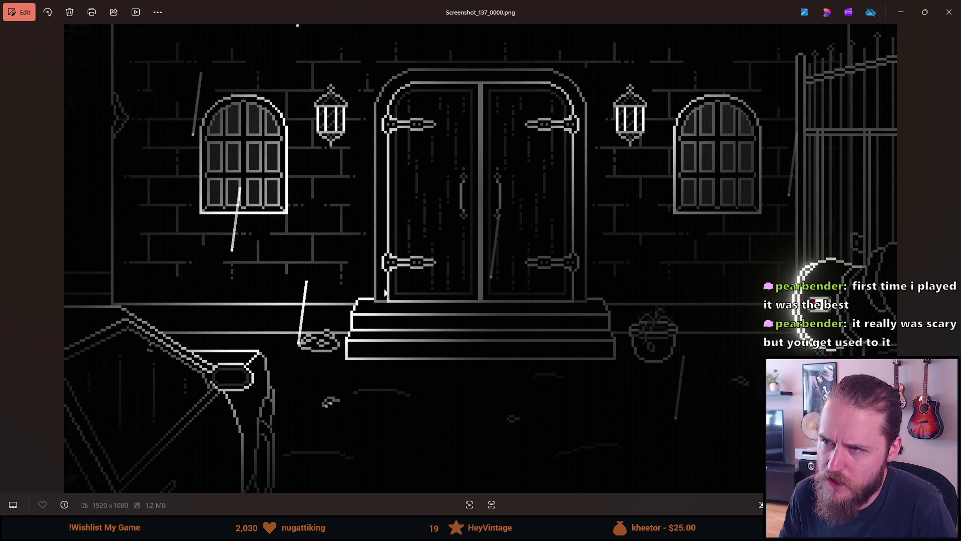
{"action": "key", "text": "Right"}
{"action": "key", "text": "Right"}
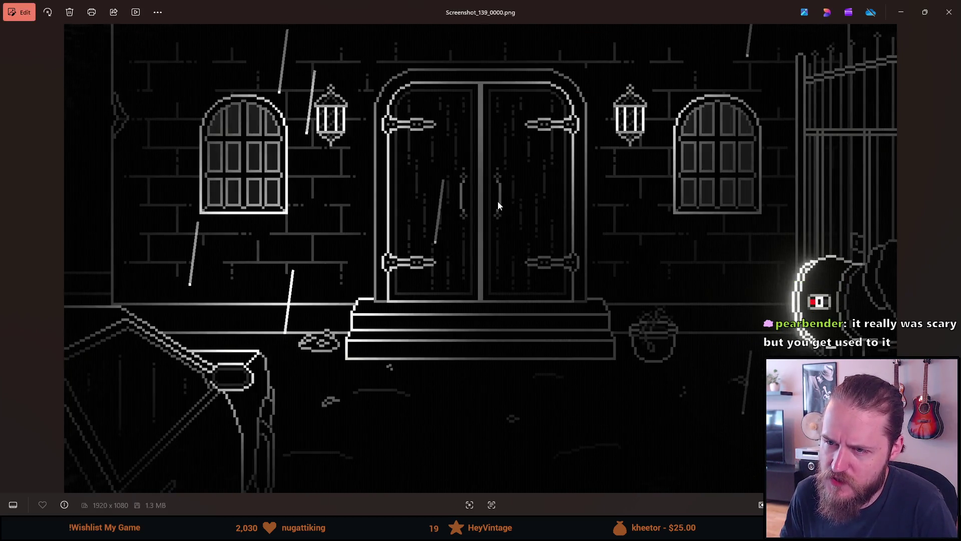
Step: Delete duplicates Screenshot_139_0000 and Screenshot_137_0000, then reopen Screenshot_134
{"action": "left_click", "coordinate": [948, 12]}
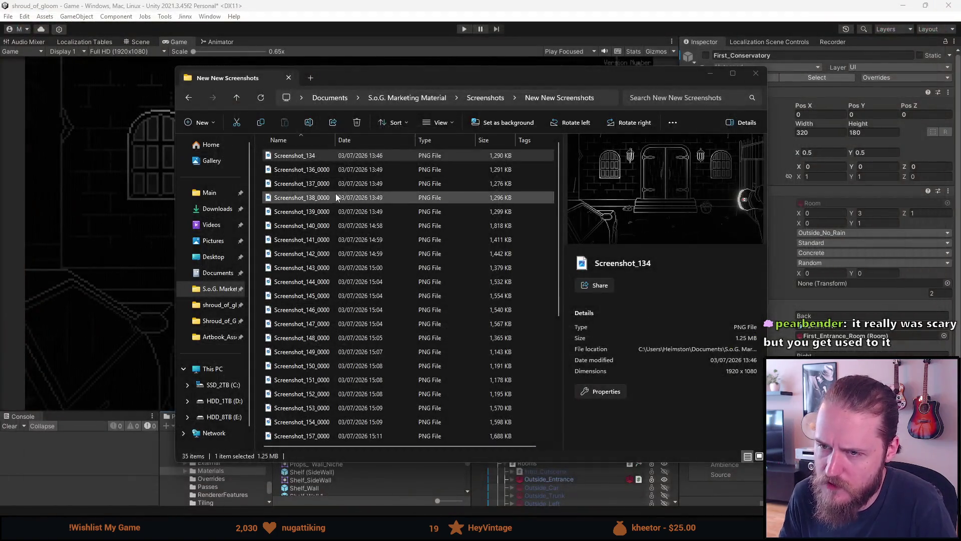
{"action": "left_click", "coordinate": [328, 216]}
{"action": "key", "text": "Delete"}
{"action": "left_click", "coordinate": [325, 185]}
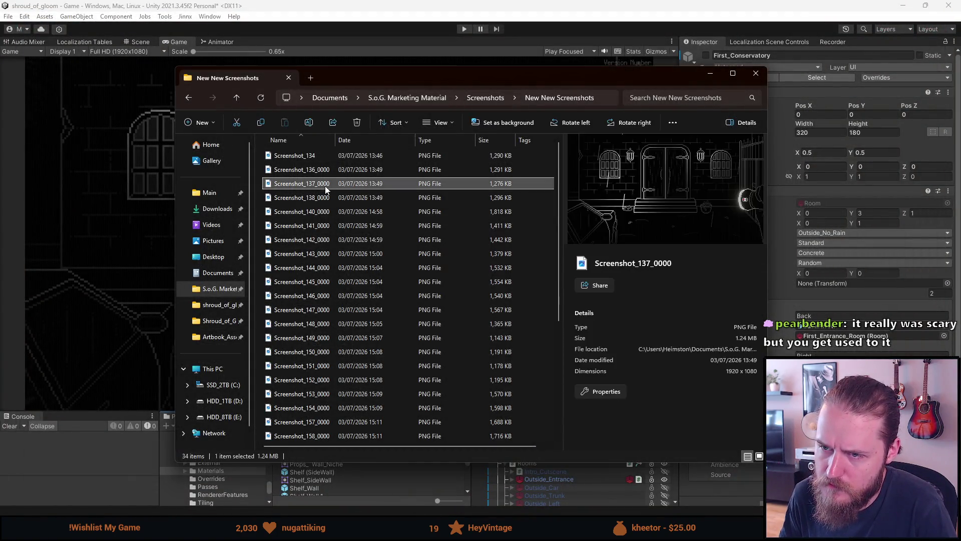
{"action": "key", "text": "Delete"}
{"action": "double_click", "coordinate": [324, 158]}
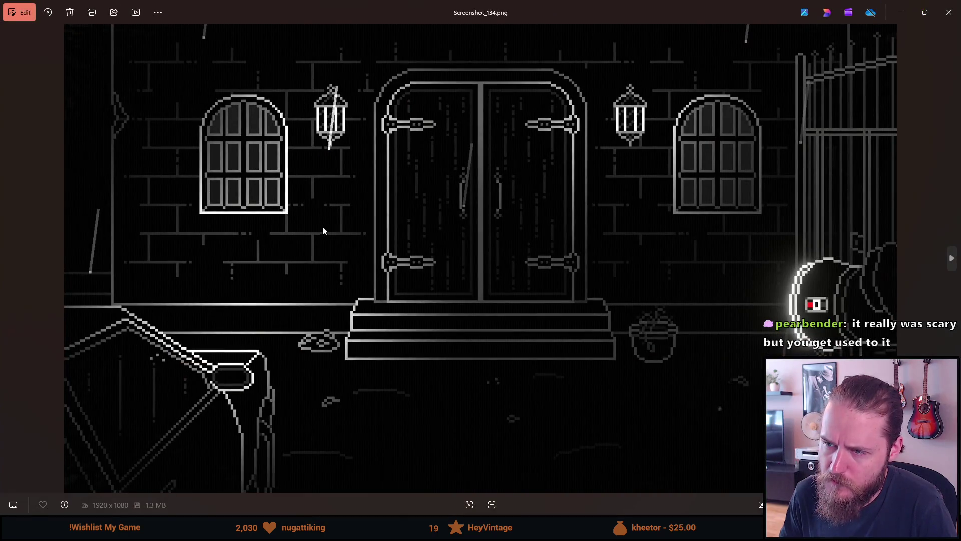
Step: Compare entrance shots 134, 136 and 138 side by side, then close Photos
{"action": "key", "text": "Right"}
{"action": "key", "text": "Left"}
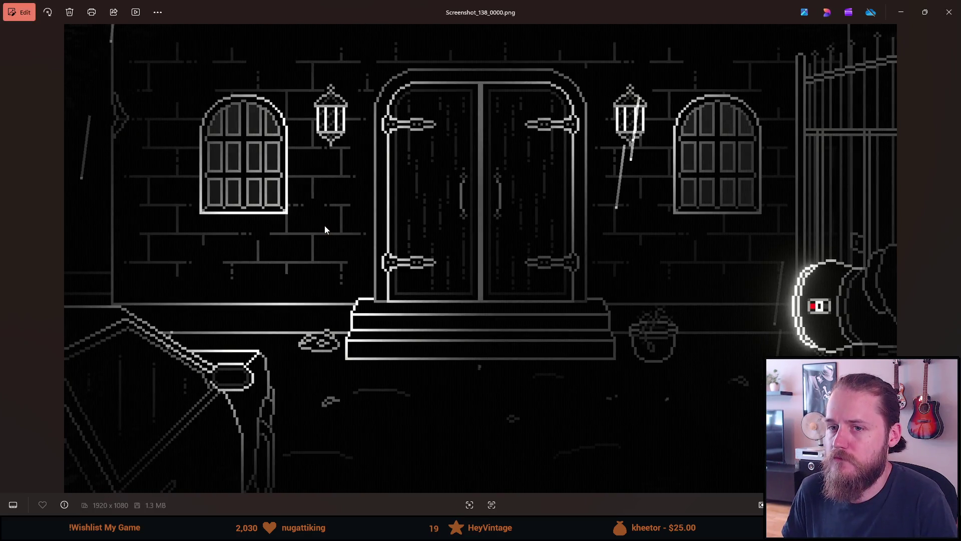
{"action": "key", "text": "Left"}
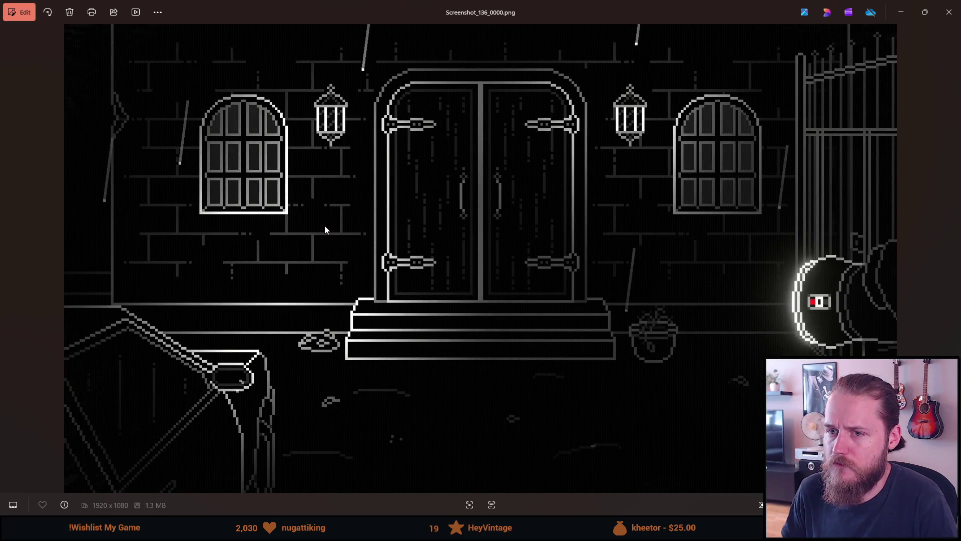
{"action": "key", "text": "Left"}
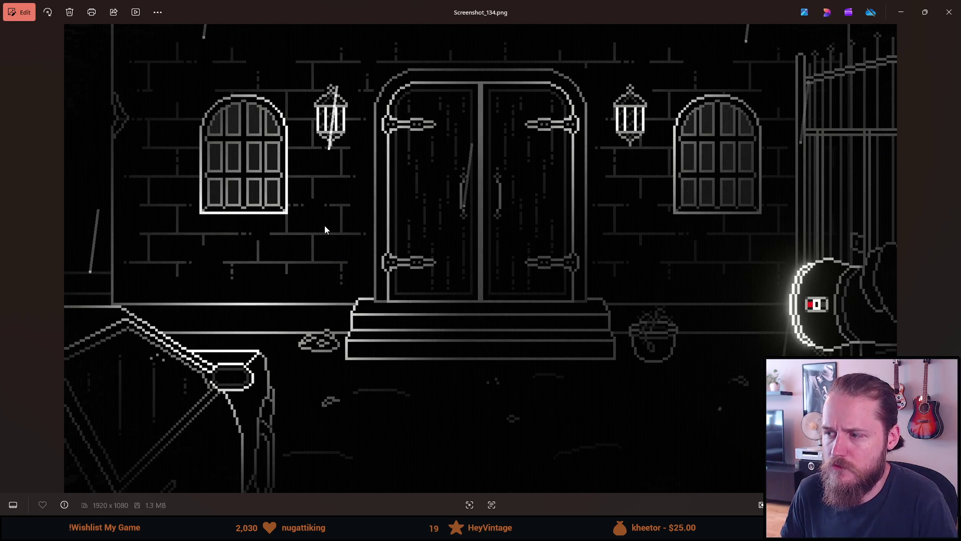
{"action": "key", "text": "Right"}
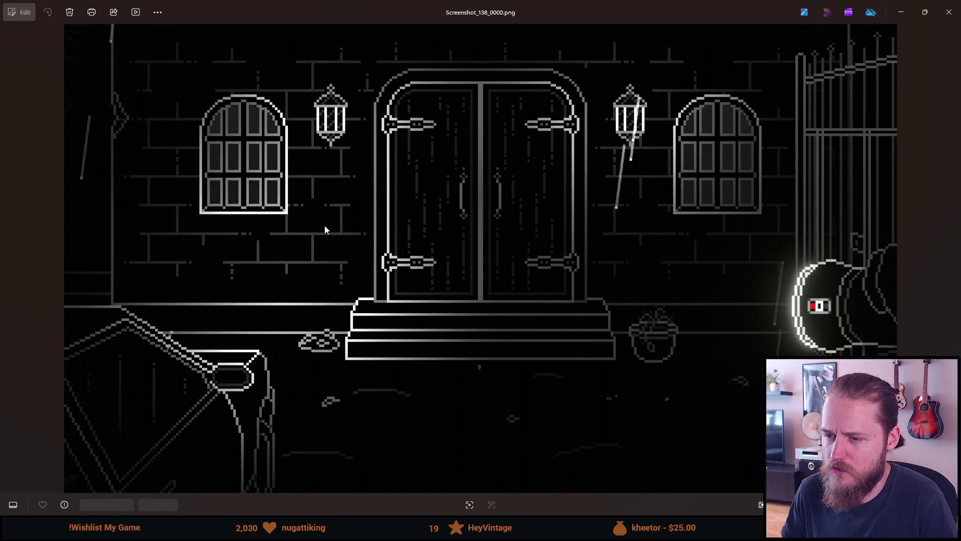
{"action": "key", "text": "Left"}
{"action": "key", "text": "Right"}
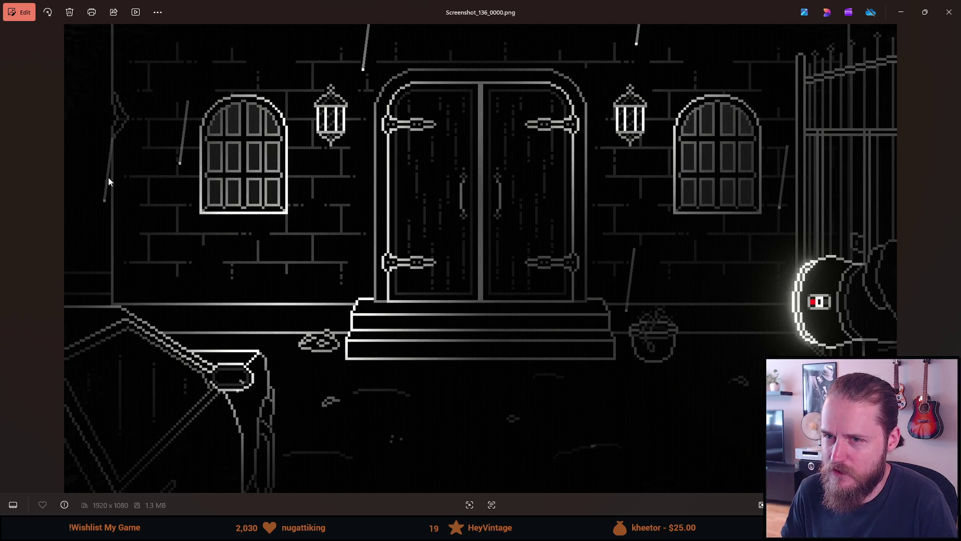
{"action": "key", "text": "Left"}
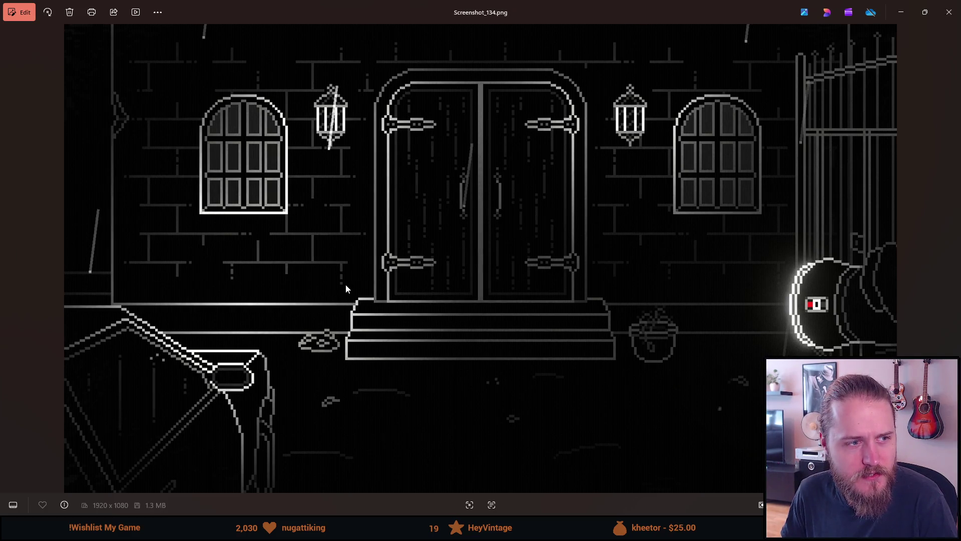
{"action": "key", "text": "Right"}
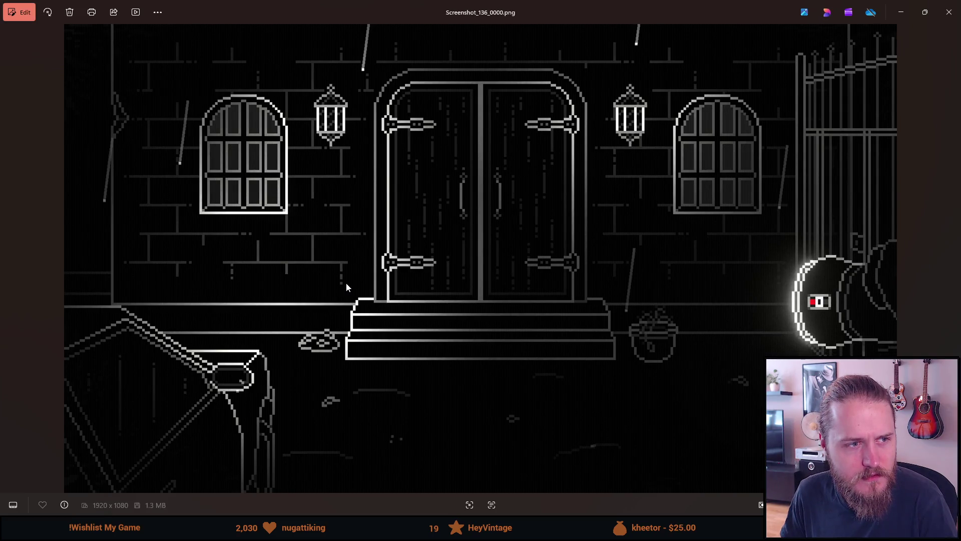
{"action": "key", "text": "Left"}
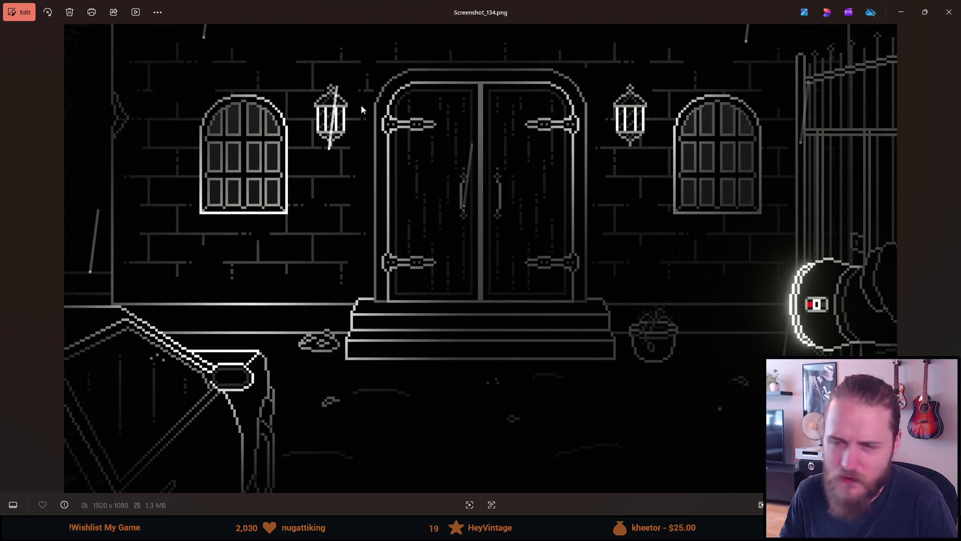
{"action": "key", "text": "Right"}
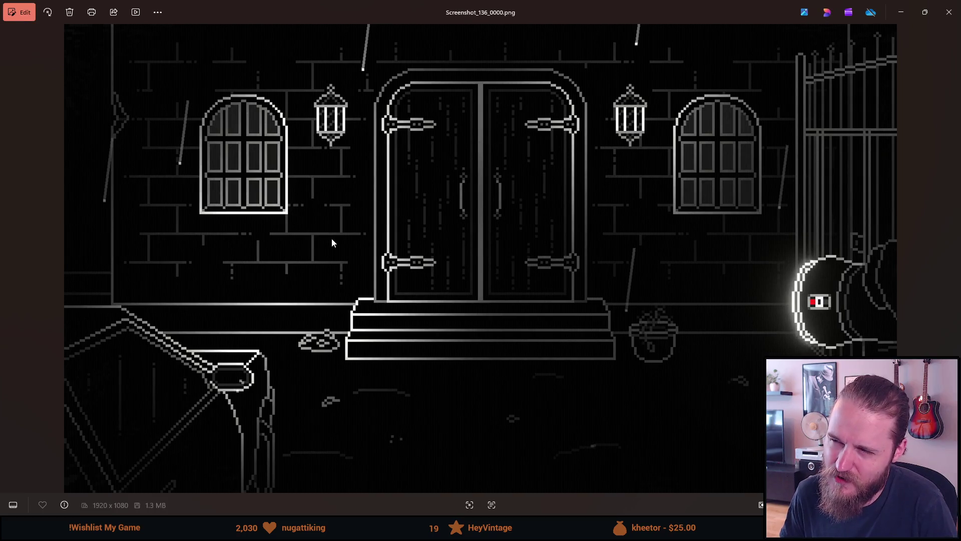
{"action": "key", "text": "Left"}
{"action": "key", "text": "Left"}
{"action": "key", "text": "Left"}
{"action": "key", "text": "Right"}
{"action": "key", "text": "Escape"}
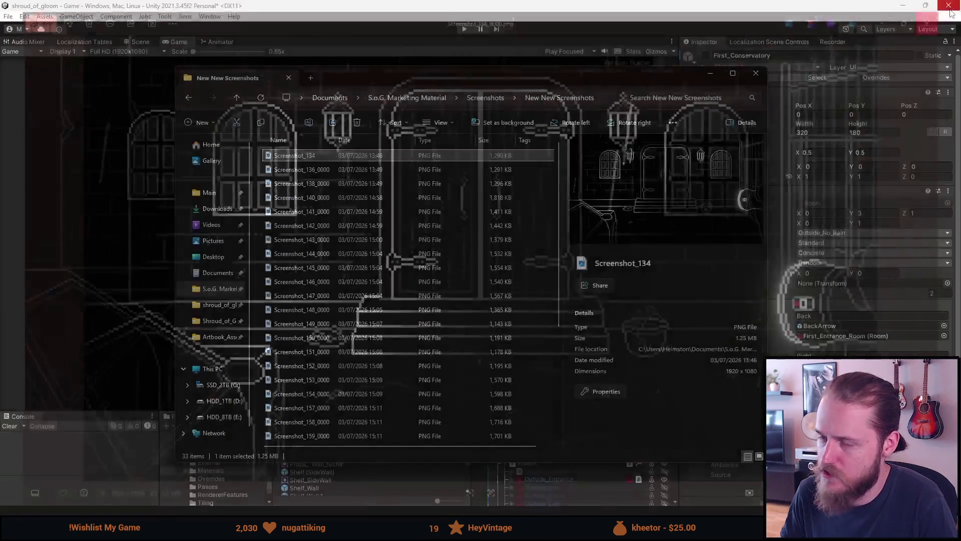
Step: Delete the redundant Screenshot_134 and check Screenshot_136_0000 in Photos
{"action": "left_click", "coordinate": [320, 155]}
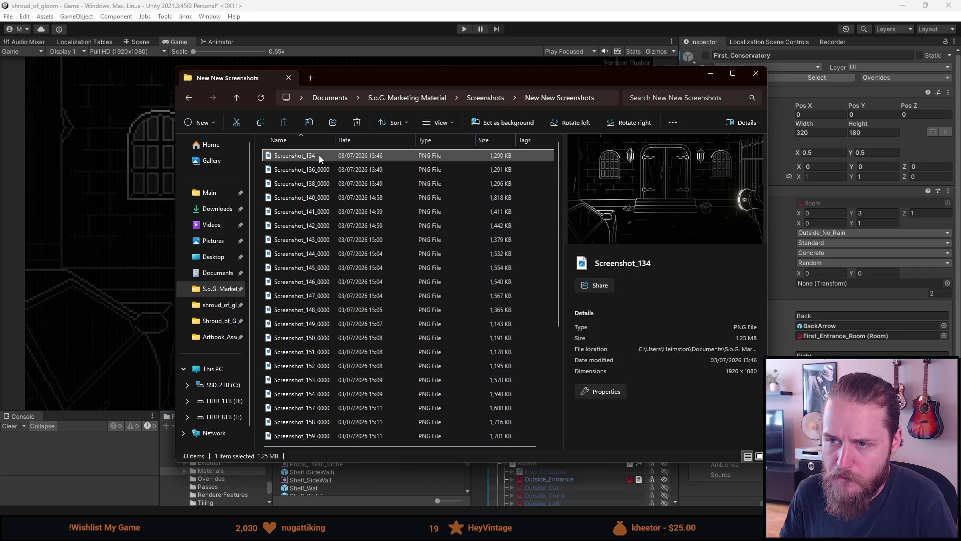
{"action": "key", "text": "Delete"}
{"action": "left_click", "coordinate": [320, 155]}
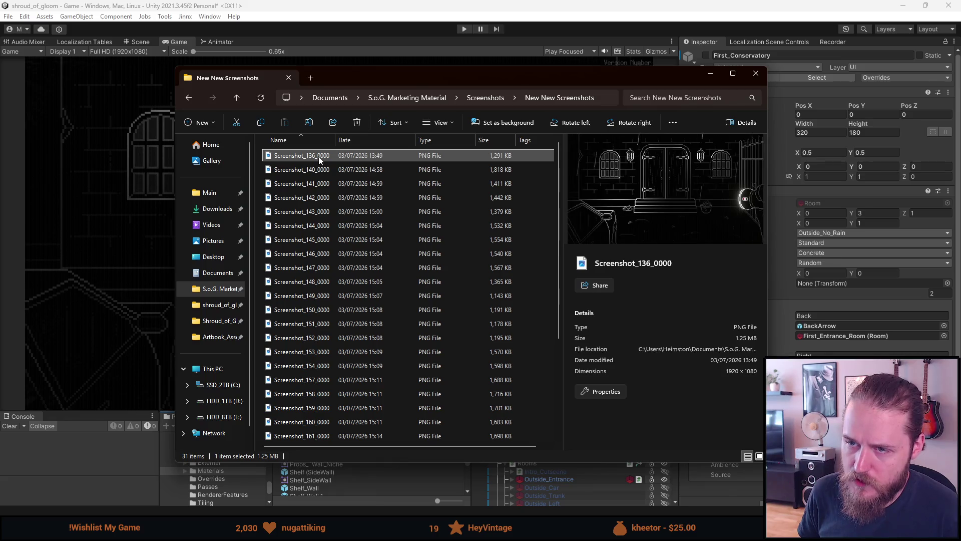
{"action": "double_click", "coordinate": [319, 156]}
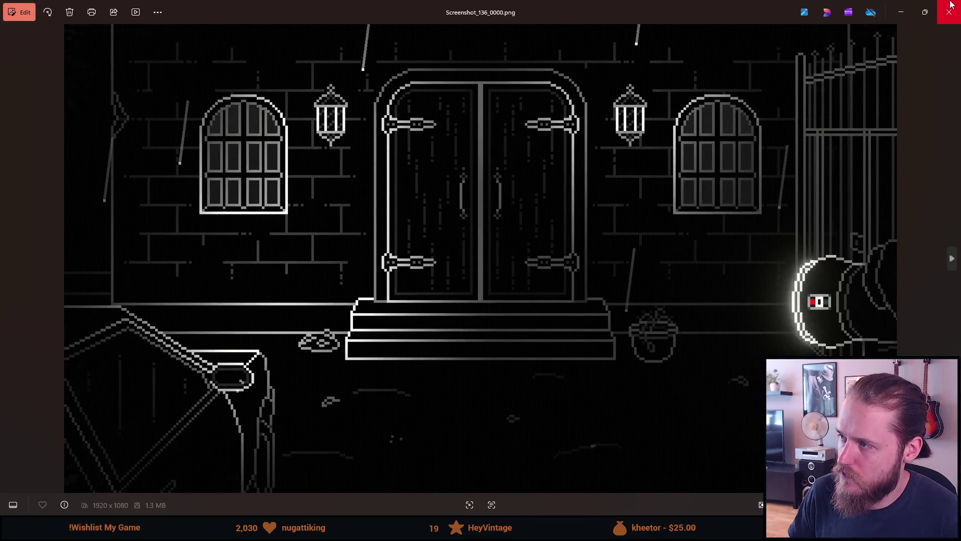
{"action": "left_click", "coordinate": [949, 11]}
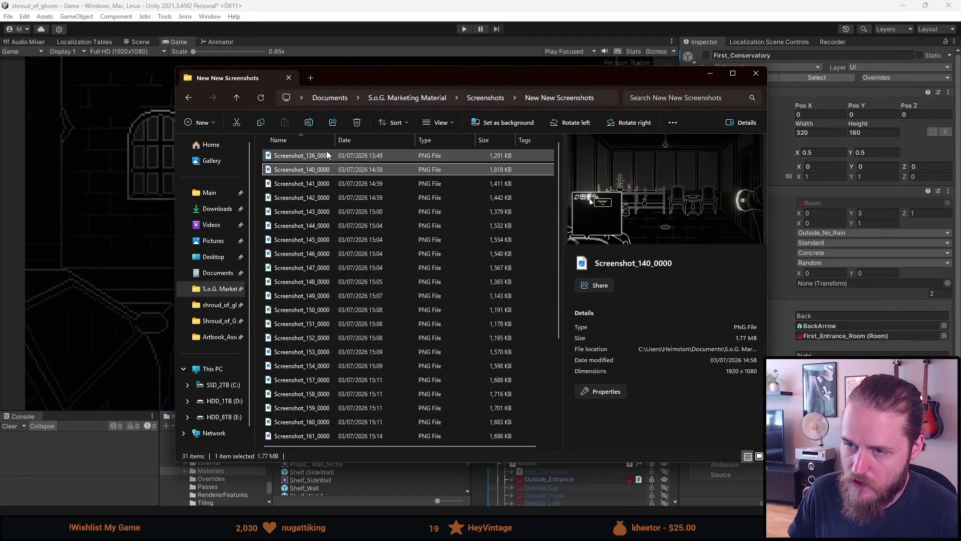
Step: Rename Screenshot_136_0000 to Screenshot_Entrance, then preview Screenshot_140_0000
{"action": "left_click", "coordinate": [314, 157]}
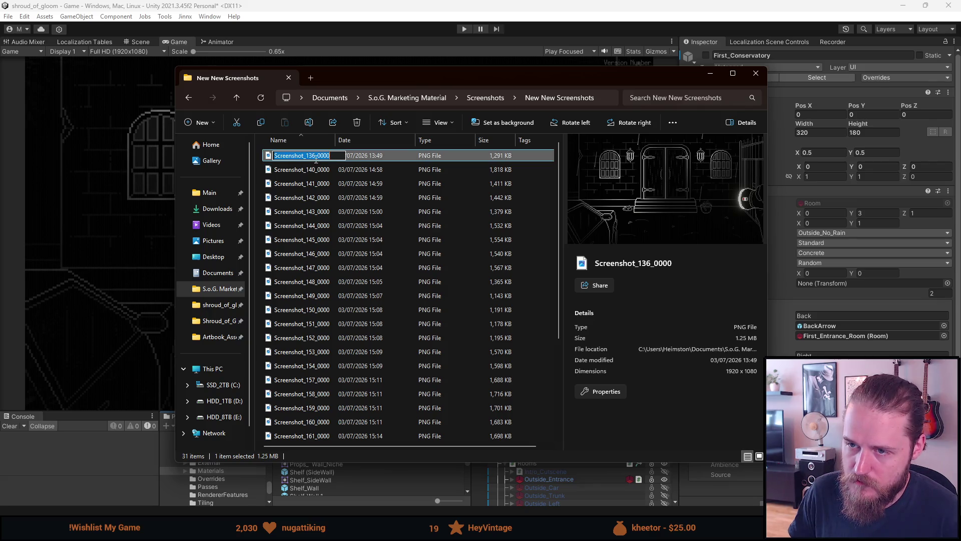
{"action": "key", "text": "End"}
{"action": "key", "text": "BackSpace"}
{"action": "key", "text": "BackSpace"}
{"action": "key", "text": "BackSpace"}
{"action": "type", "text": "Entrance"}
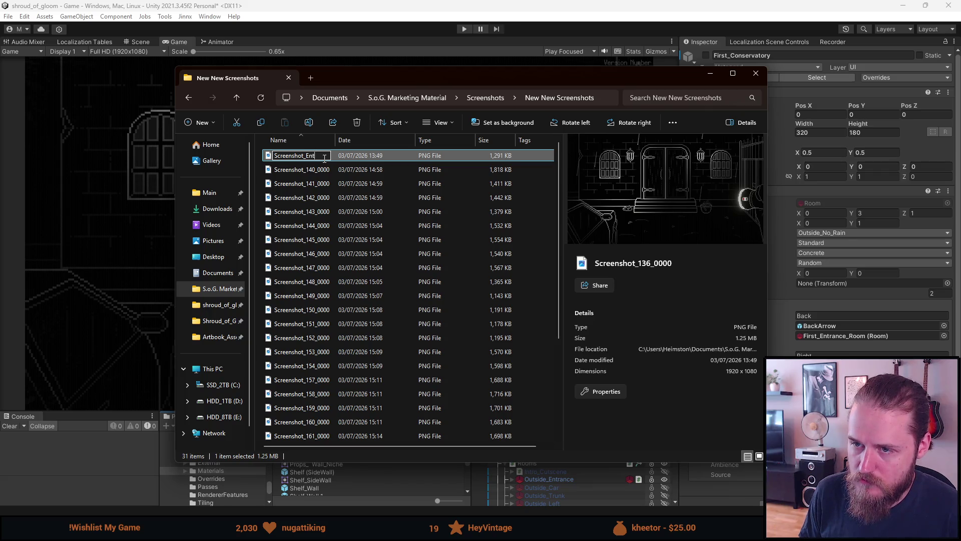
{"action": "key", "text": "Return"}
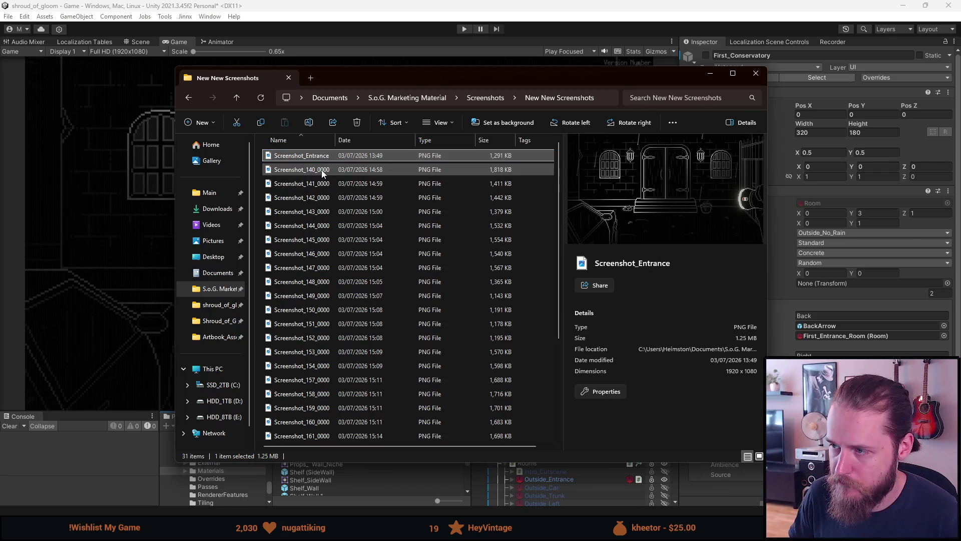
{"action": "left_click", "coordinate": [323, 172]}
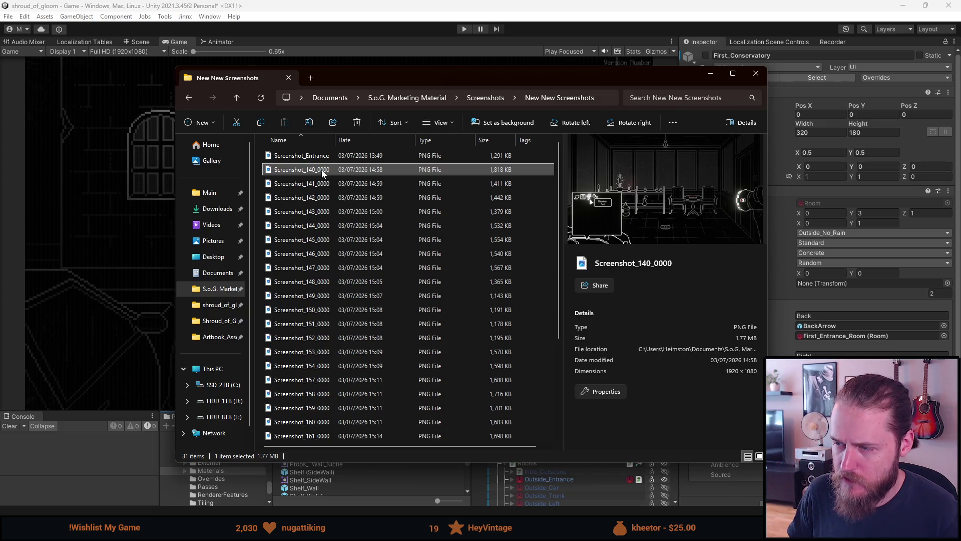
Step: View Screenshot_140_0000 and the next two screenshots full-screen in Photos
{"action": "double_click", "coordinate": [322, 171]}
{"action": "key", "text": "Right"}
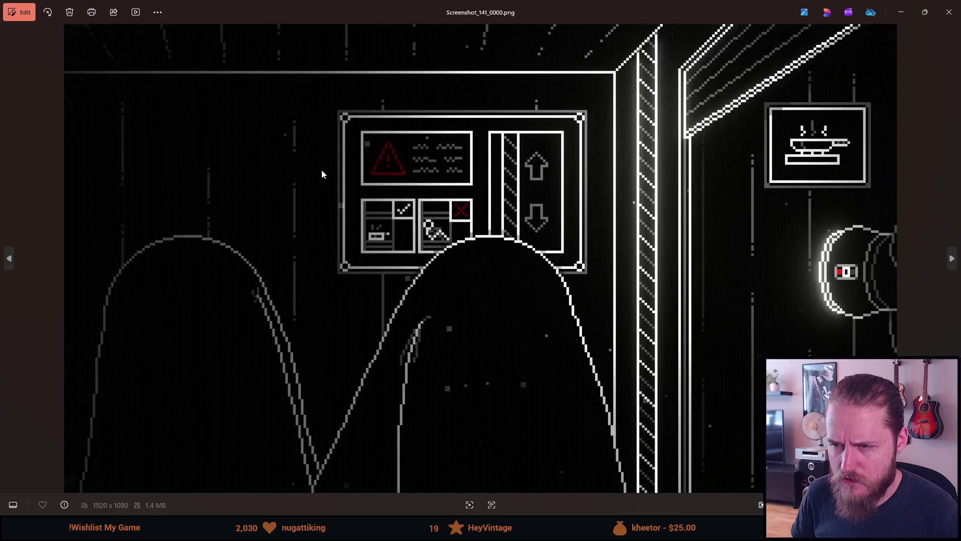
{"action": "key", "text": "Right"}
{"action": "key", "text": "Right"}
{"action": "key", "text": "Right"}
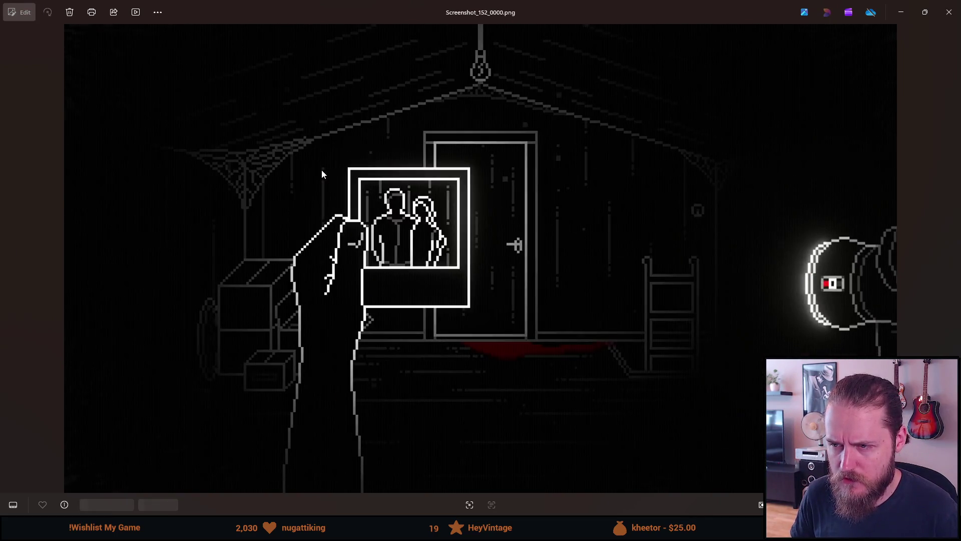
{"action": "key", "text": "Escape"}
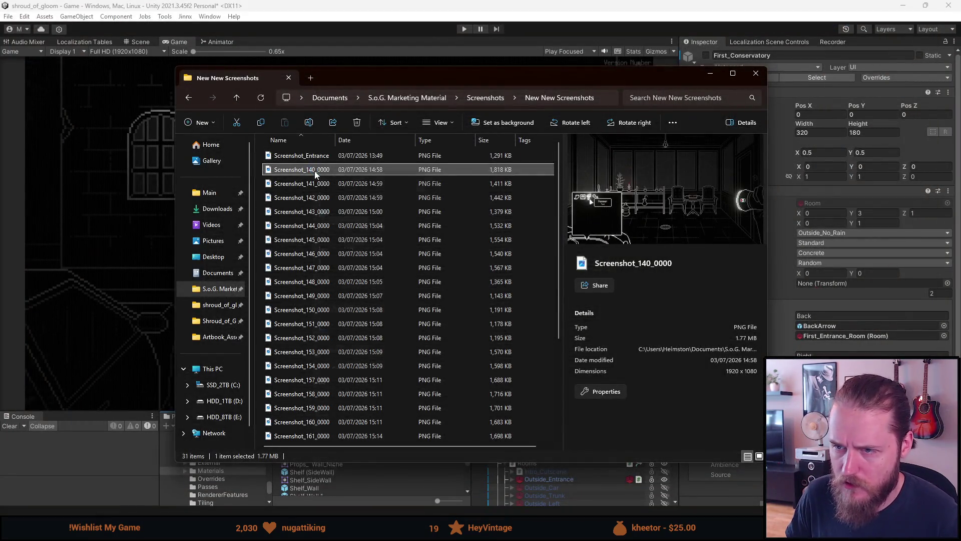
Step: Rename Screenshot_140_0000 to Screenshot_Conservatory
{"action": "right_click", "coordinate": [315, 173]}
{"action": "left_click", "coordinate": [370, 473]}
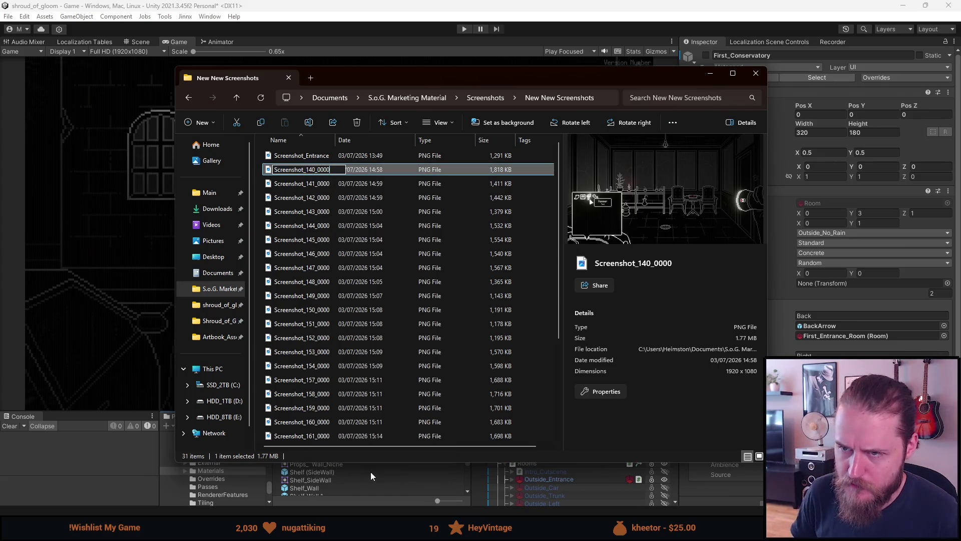
{"action": "key", "text": "BackSpace"}
{"action": "key", "text": "BackSpace"}
{"action": "key", "text": "BackSpace"}
{"action": "type", "text": "Con"}
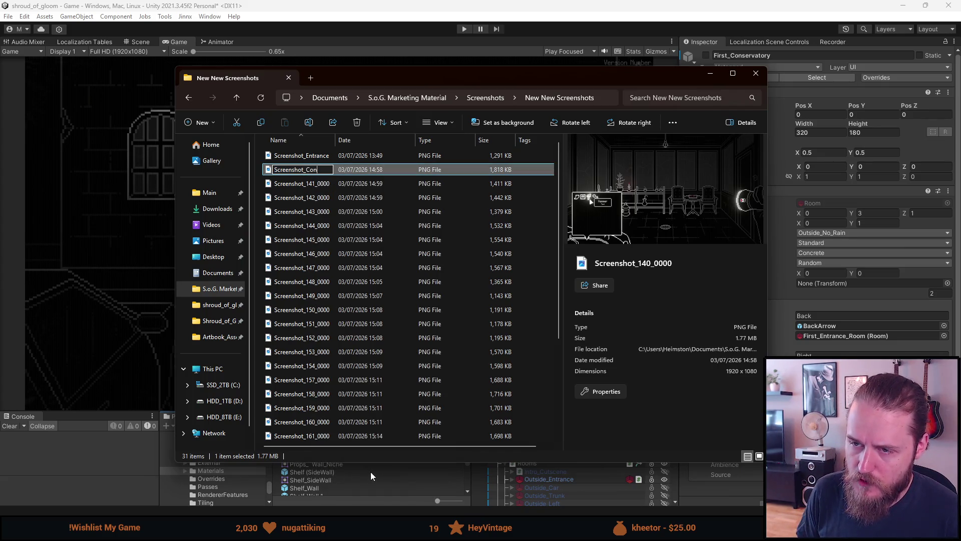
{"action": "key", "text": "Return"}
{"action": "key", "text": "Return"}
{"action": "key", "text": "Right"}
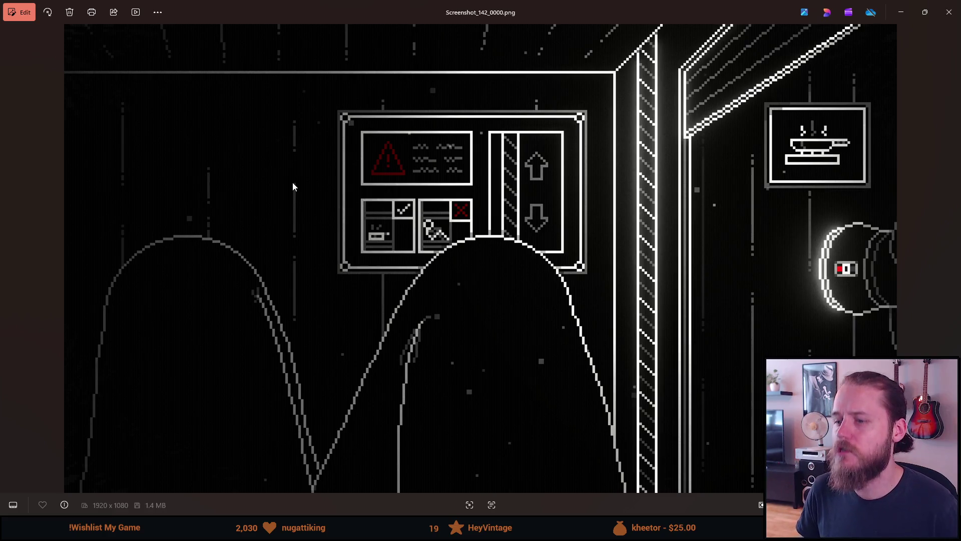
Step: Toggle between Screenshot_141_0000 and Screenshot_142_0000 to compare the near-identical shots
{"action": "key", "text": "Left"}
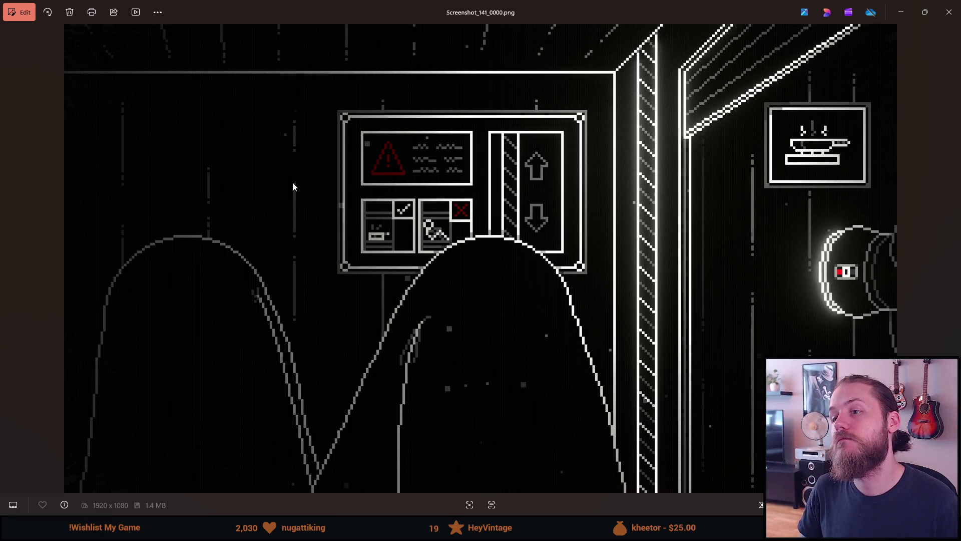
{"action": "key", "text": "Right"}
{"action": "key", "text": "Left"}
{"action": "key", "text": "Right"}
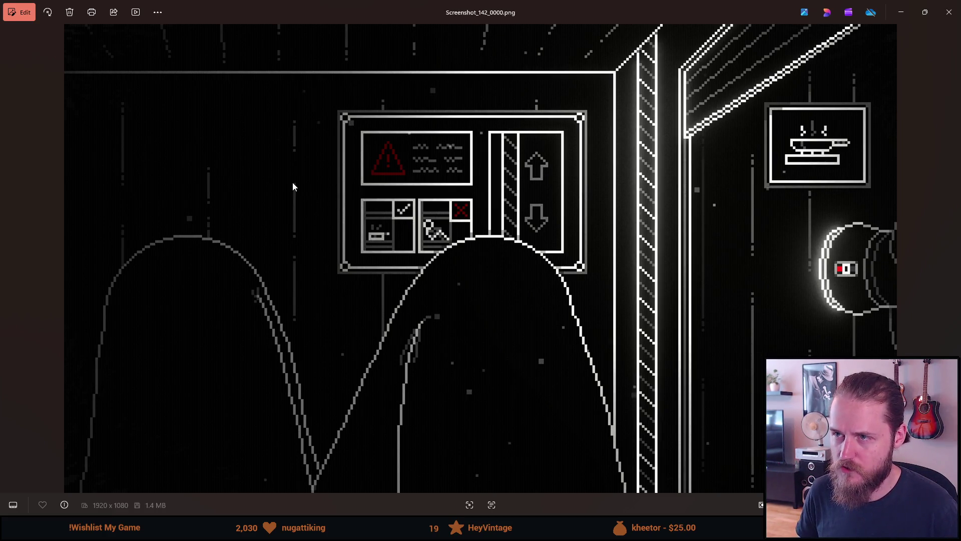
{"action": "key", "text": "Left"}
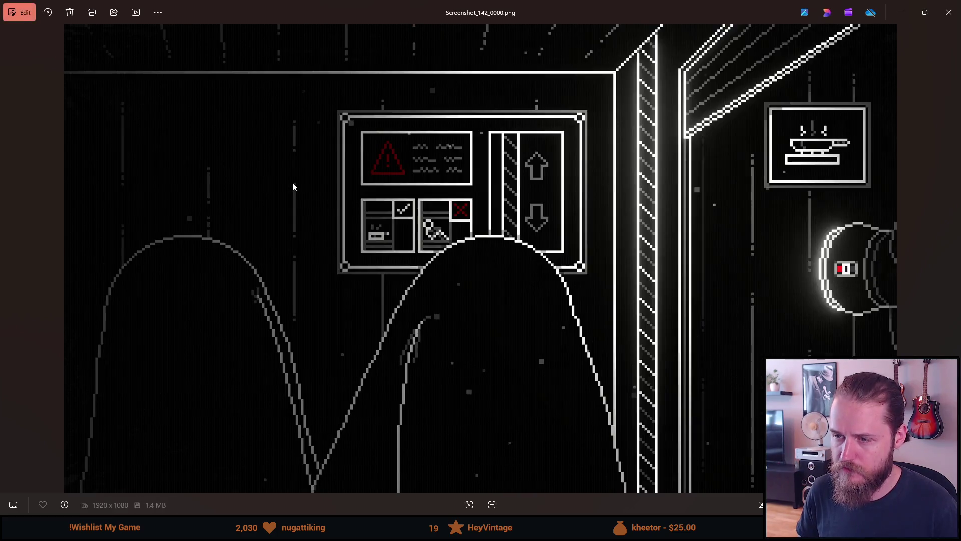
Step: Close Photos and delete Screenshot_141_0000 from the folder
{"action": "left_click", "coordinate": [948, 12]}
{"action": "left_click", "coordinate": [334, 169]}
{"action": "left_click", "coordinate": [326, 183]}
{"action": "key", "text": "Delete"}
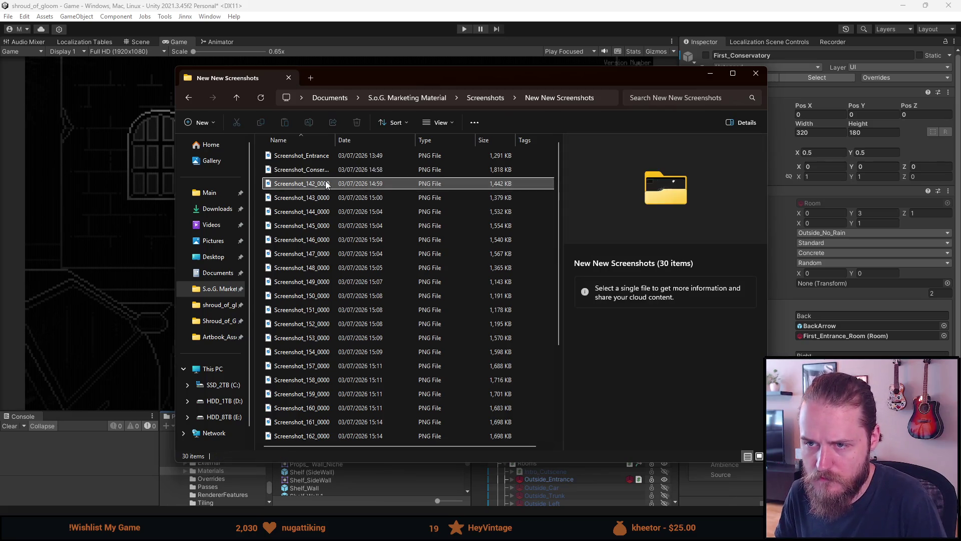
{"action": "left_click", "coordinate": [326, 184]}
Step: Rename Screenshot_142_0000 to Screenshot_Dumbwaiter
{"action": "right_click", "coordinate": [326, 184]}
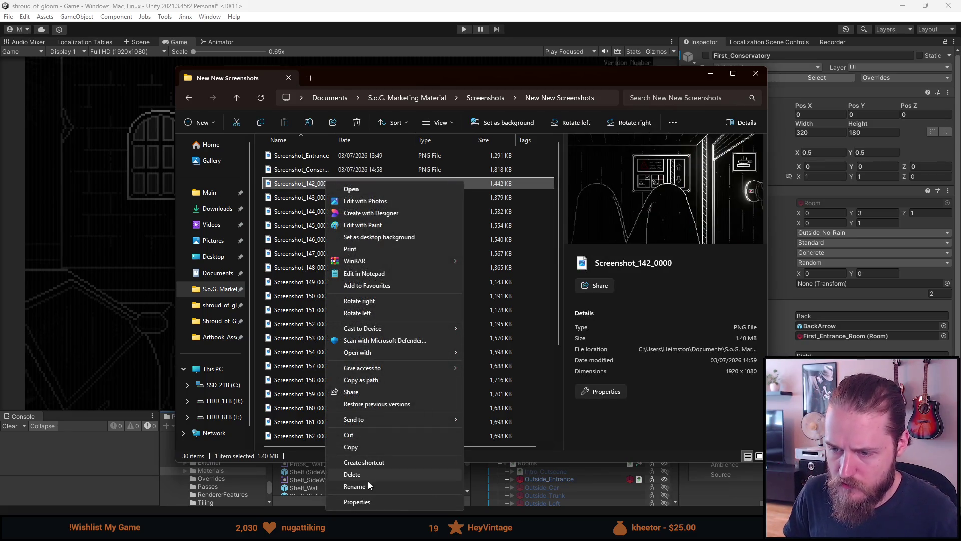
{"action": "left_click", "coordinate": [368, 485]}
{"action": "key", "text": "BackSpace"}
{"action": "key", "text": "BackSpace"}
{"action": "key", "text": "BackSpace"}
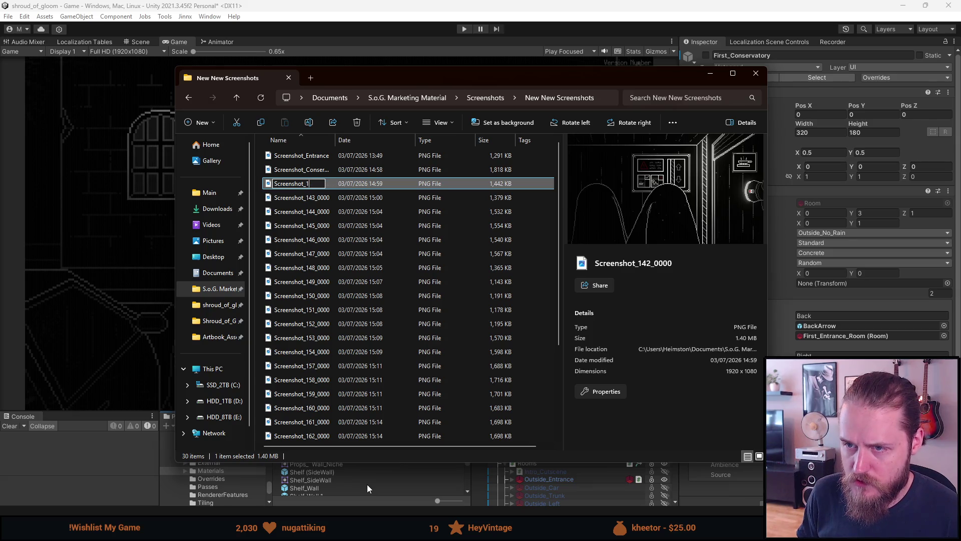
{"action": "type", "text": "Dumbwaiter"}
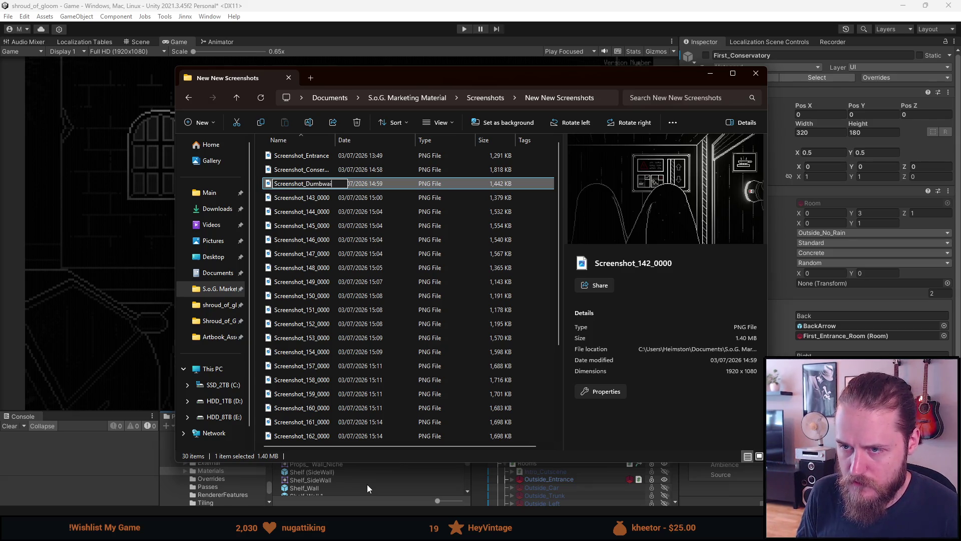
{"action": "key", "text": "Return"}
Step: Preview Screenshot_143_0000 and rename it to Screenshot_Livingroom
{"action": "left_click", "coordinate": [315, 200]}
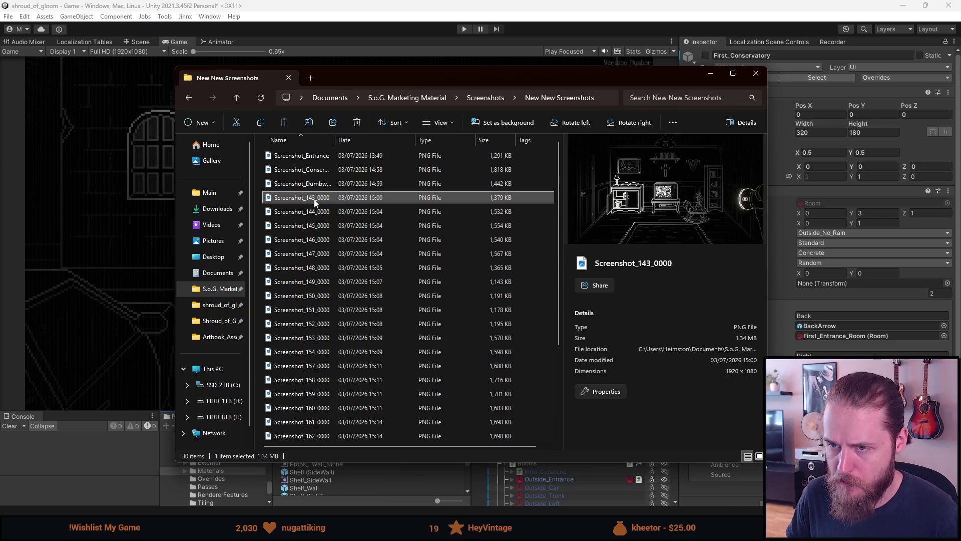
{"action": "left_click", "coordinate": [313, 208]}
{"action": "left_click", "coordinate": [314, 199]}
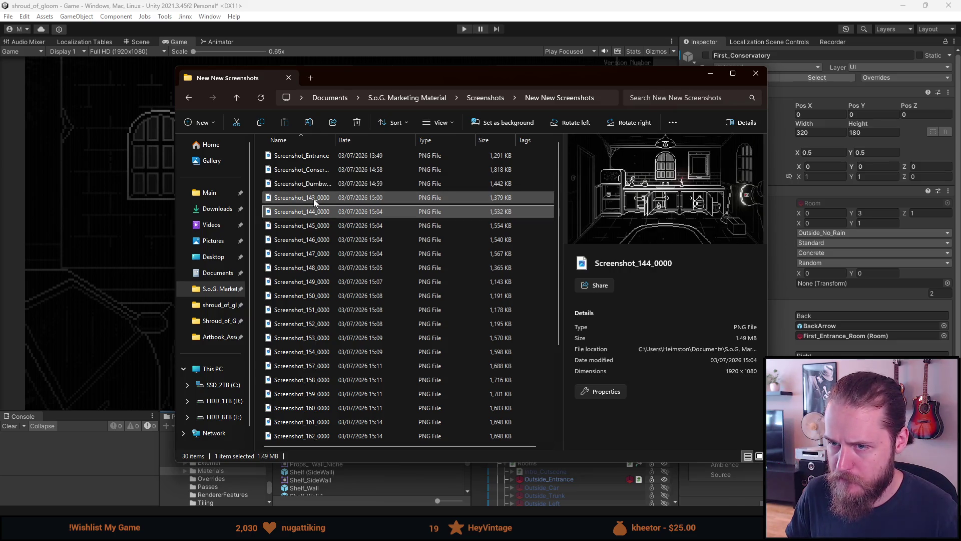
{"action": "right_click", "coordinate": [314, 199]}
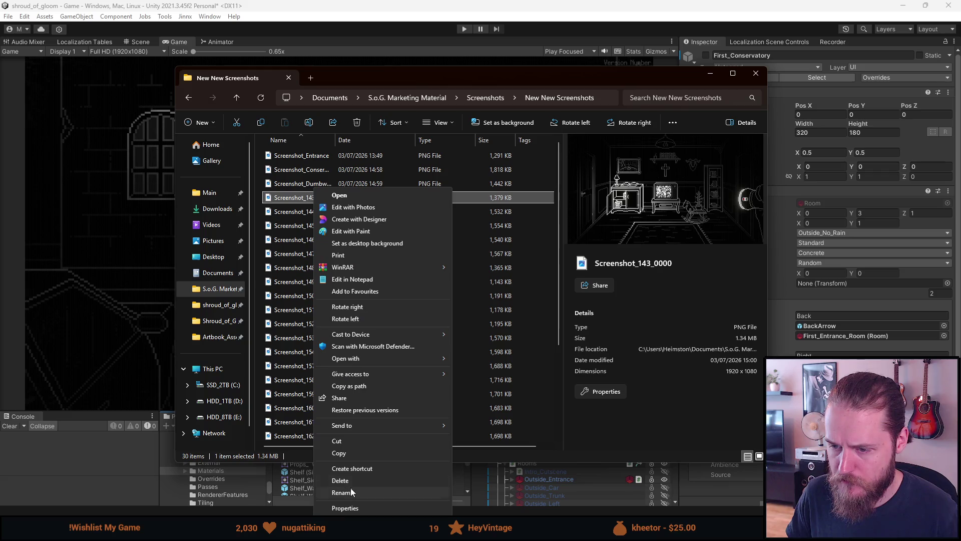
{"action": "left_click", "coordinate": [350, 490]}
{"action": "key", "text": "BackSpace"}
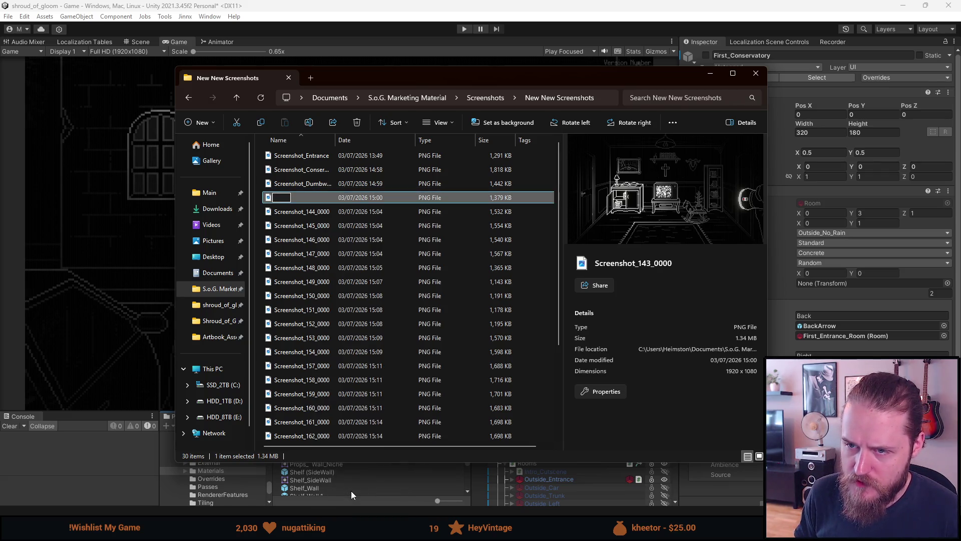
{"action": "type", "text": "Screenshot_Livingroom"}
{"action": "key", "text": "Return"}
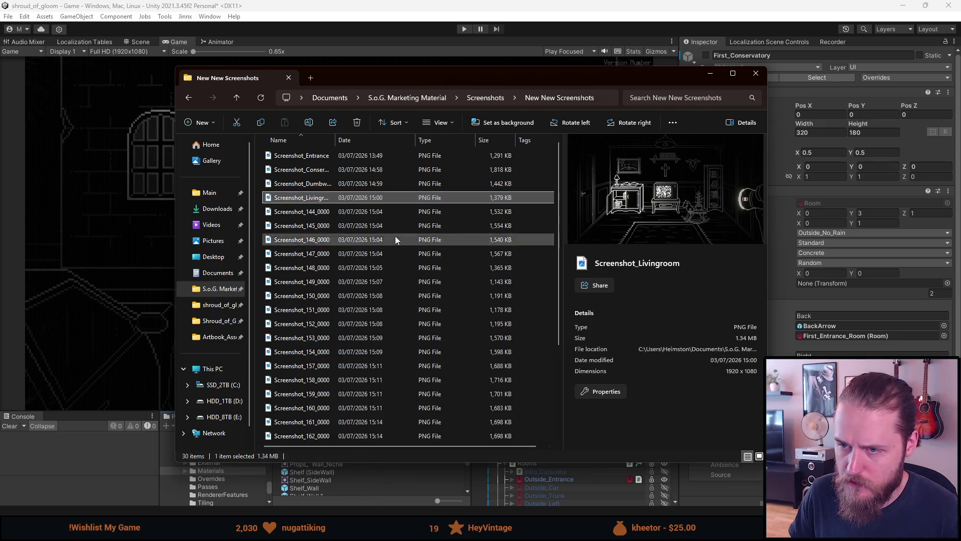
Step: Preview screenshots 144 through 147 in the details pane
{"action": "left_click", "coordinate": [347, 214]}
{"action": "left_click", "coordinate": [329, 223]}
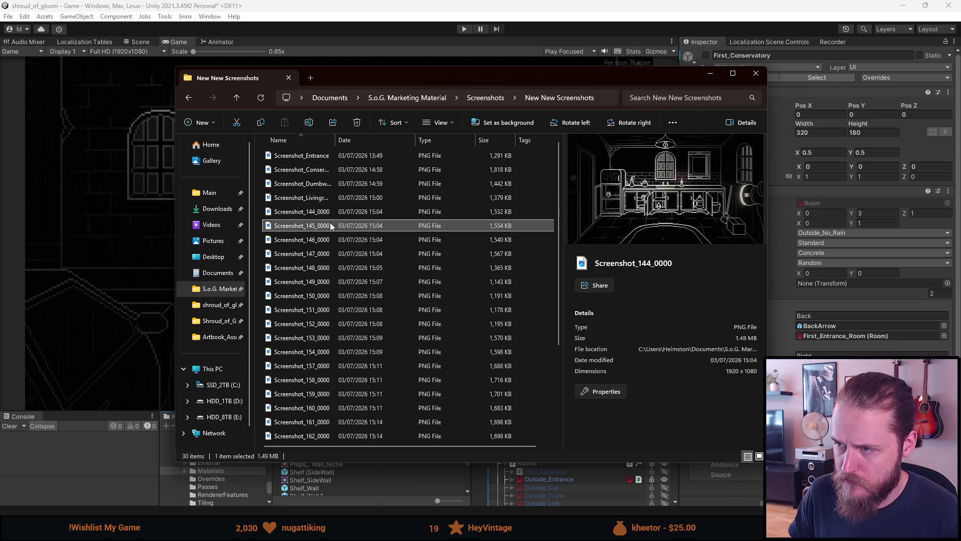
{"action": "left_click", "coordinate": [327, 238]}
{"action": "left_click", "coordinate": [325, 252]}
{"action": "double_click", "coordinate": [317, 213]}
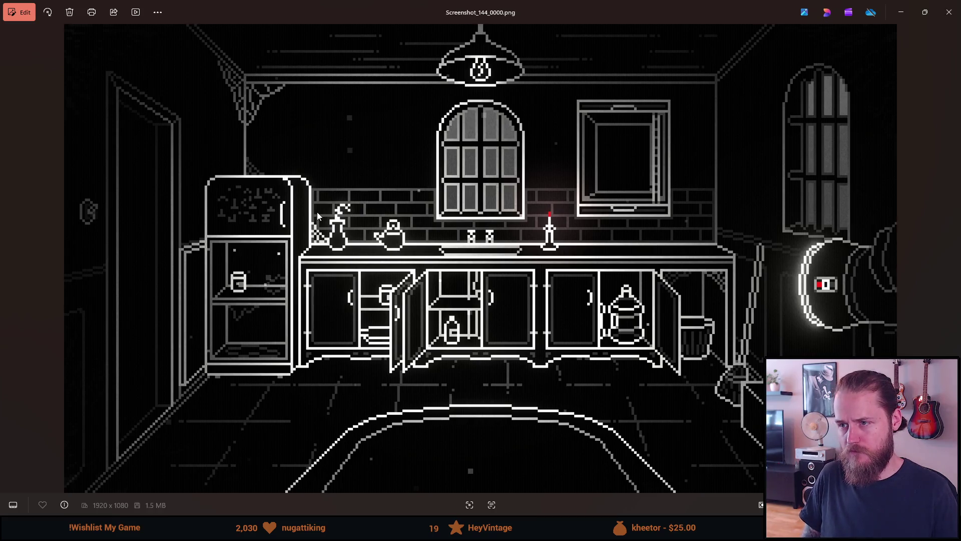
{"action": "key", "text": "Right"}
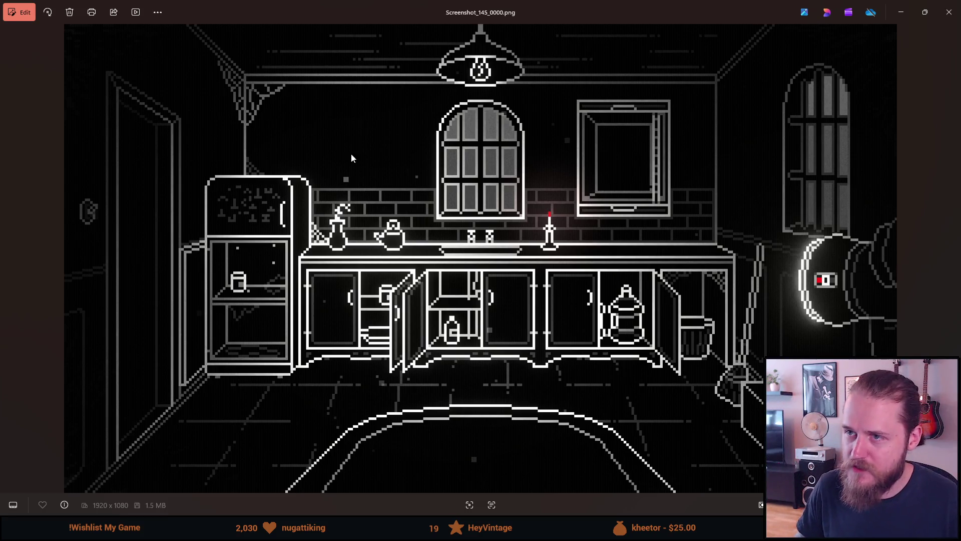
{"action": "key", "text": "Escape"}
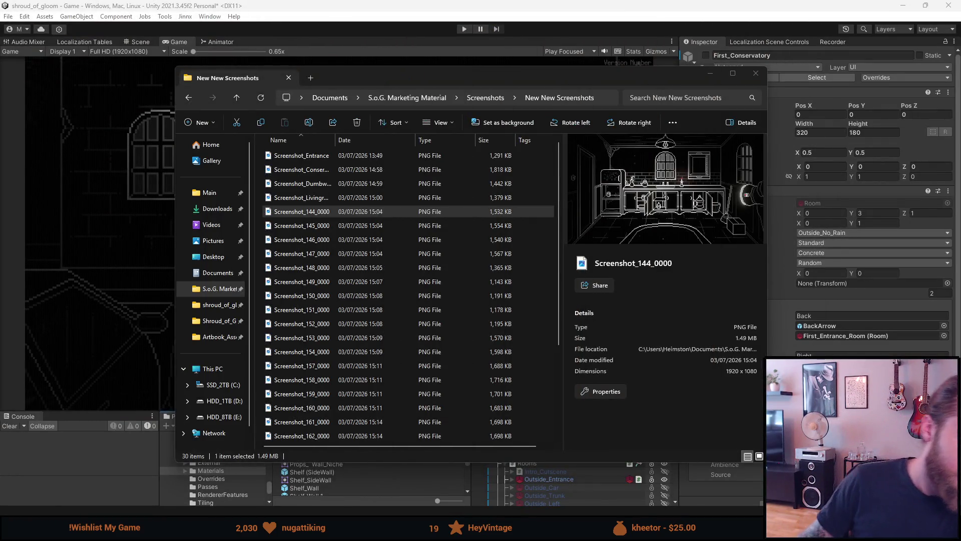
{"action": "key", "text": "Return"}
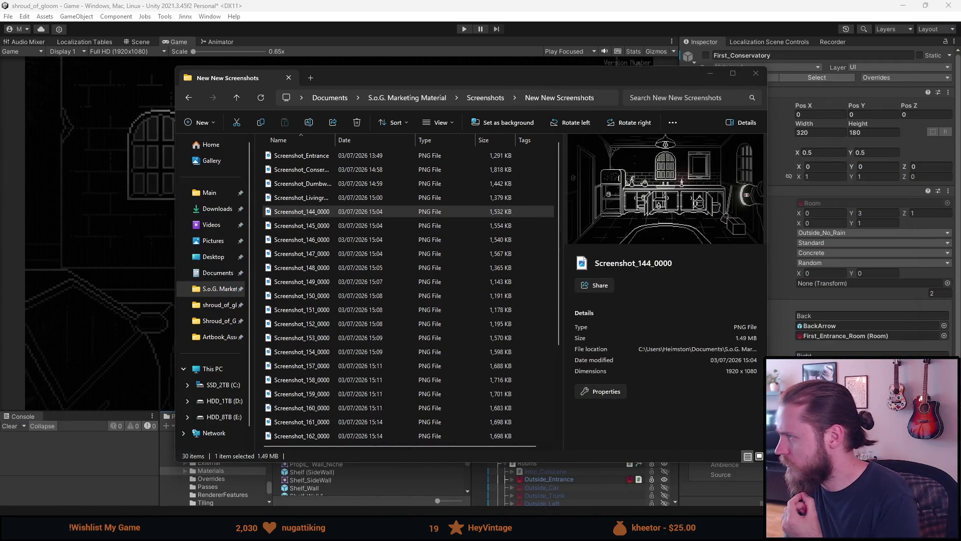
{"action": "key", "text": "Down"}
{"action": "key", "text": "Return"}
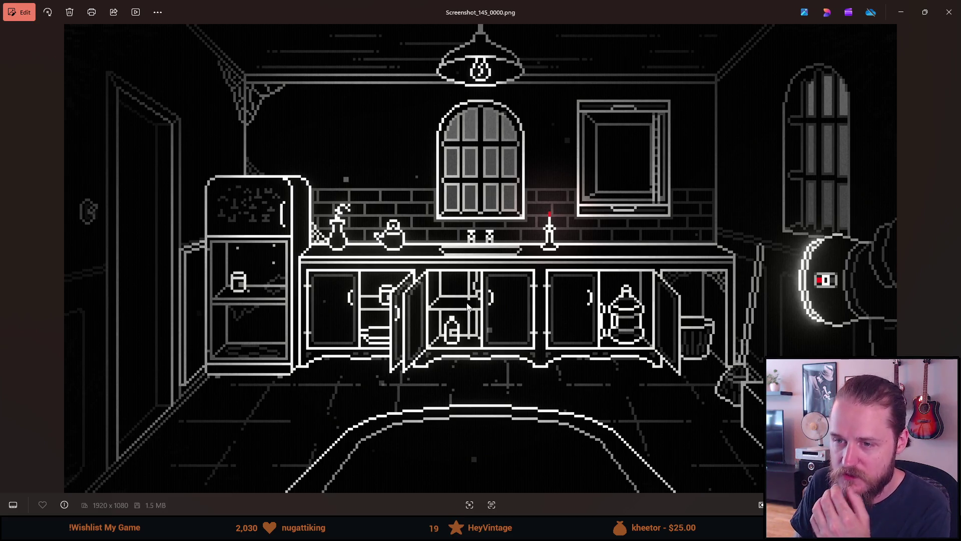
{"action": "left_click_drag", "start_coordinate": [347, 12], "coordinate": [960, 5]}
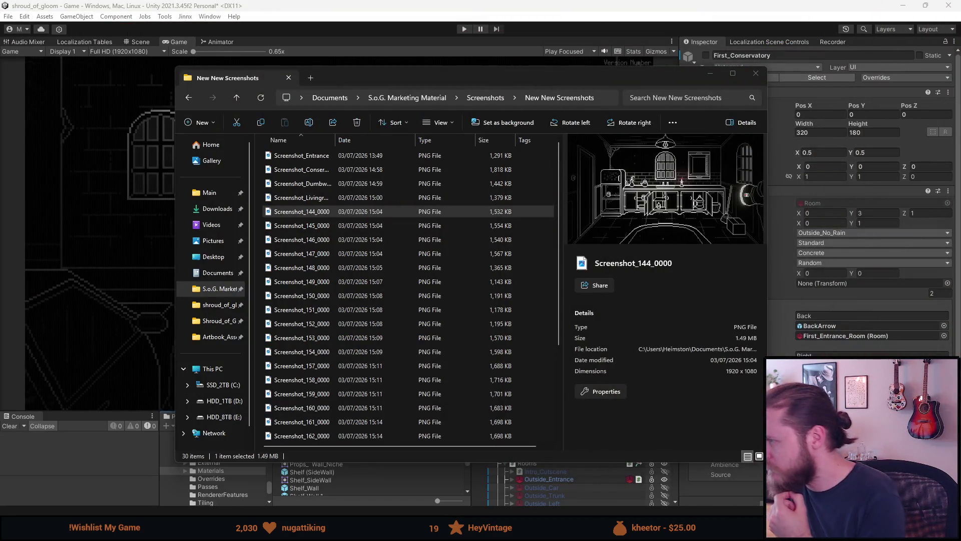
{"action": "mouse_move", "coordinate": [960, 108]}
{"action": "left_mouse_down"}
{"action": "mouse_move", "coordinate": [666, 108]}
{"action": "mouse_move", "coordinate": [578, 4]}
{"action": "left_mouse_up"}
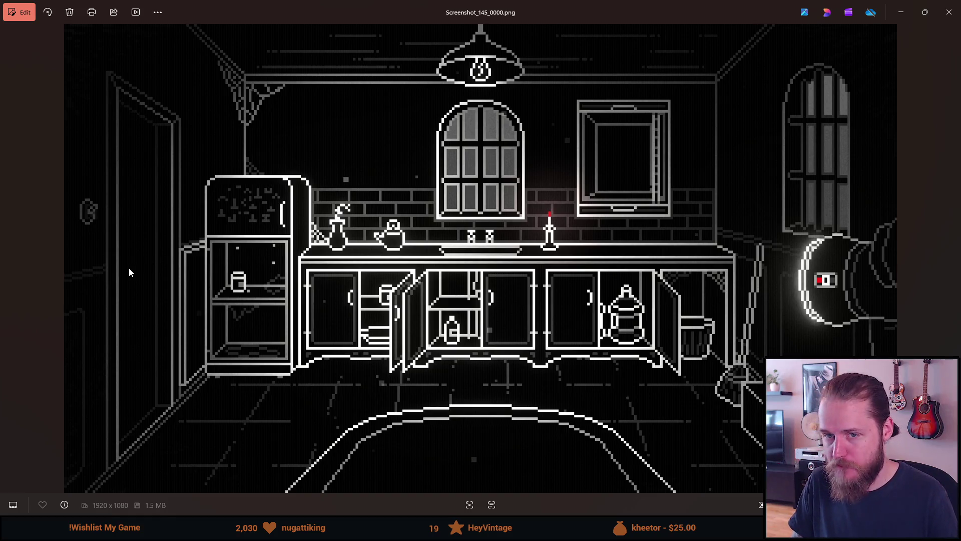
{"action": "left_click", "coordinate": [11, 257]}
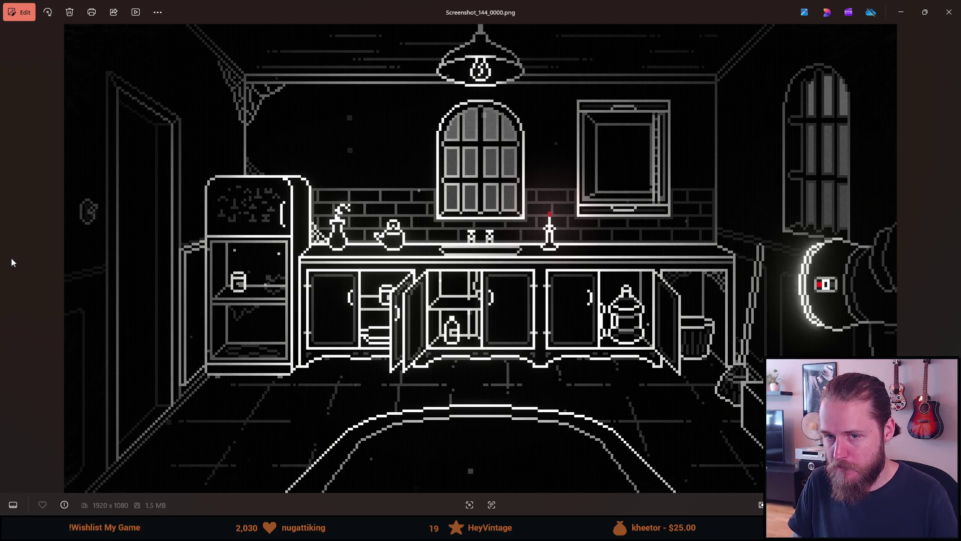
{"action": "left_click", "coordinate": [948, 12]}
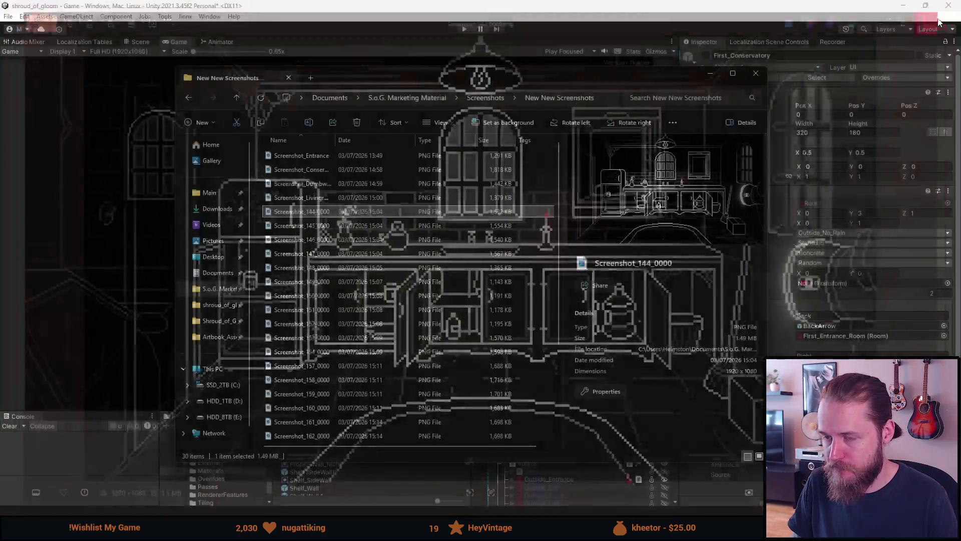
{"action": "double_click", "coordinate": [316, 157]}
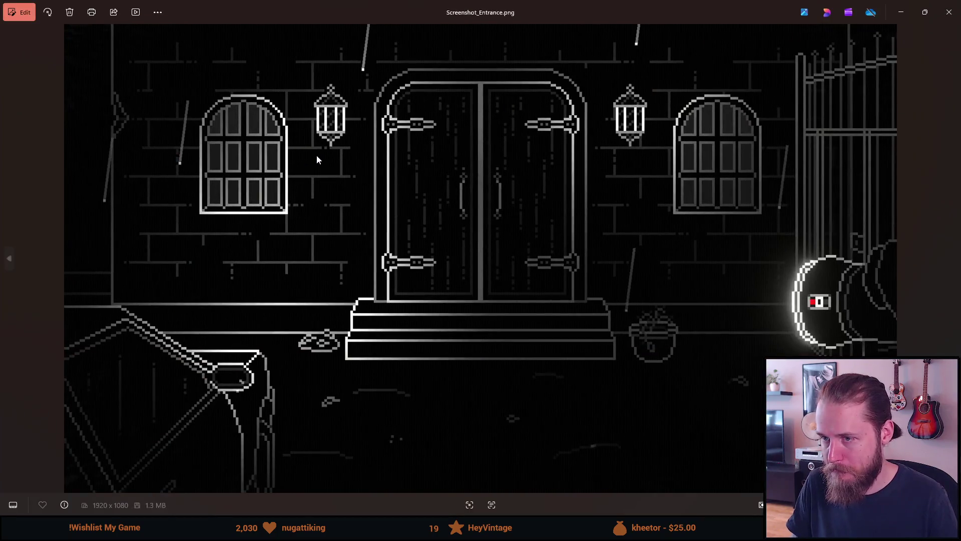
{"action": "key", "text": "Escape"}
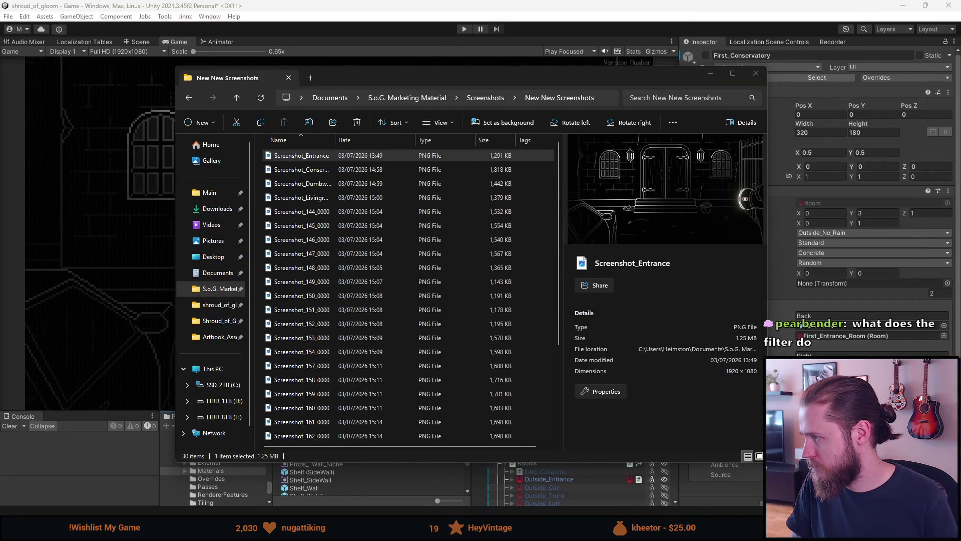
{"action": "key", "text": "Return"}
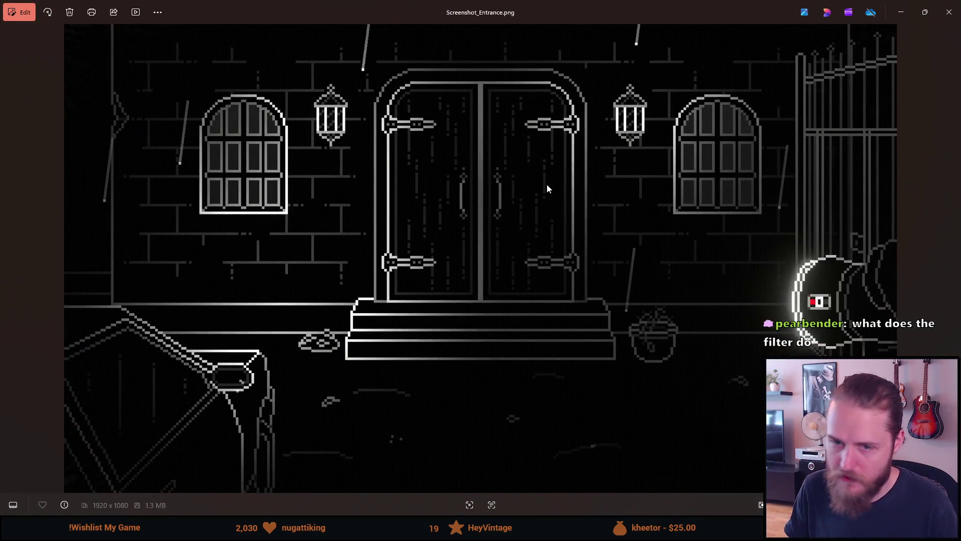
{"action": "key", "text": "Right"}
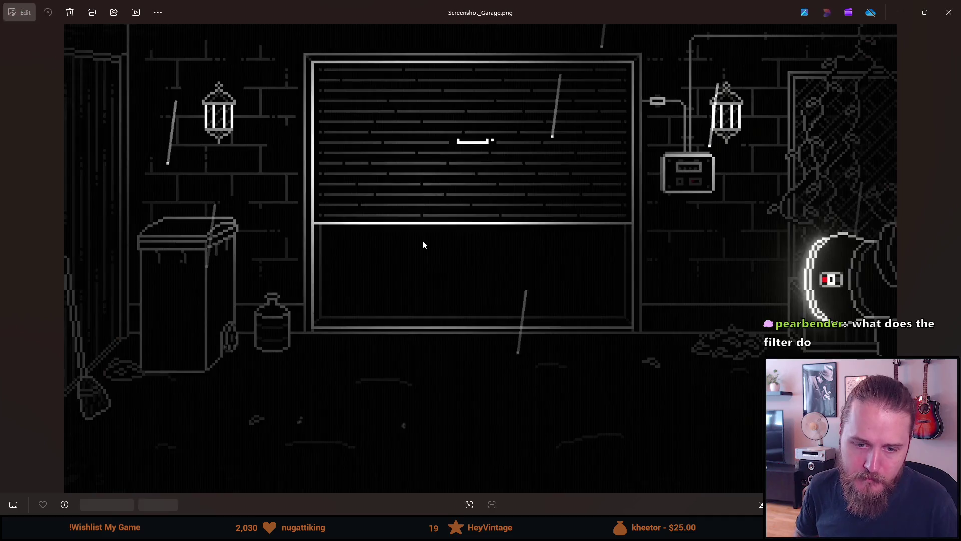
{"action": "key", "text": "Right"}
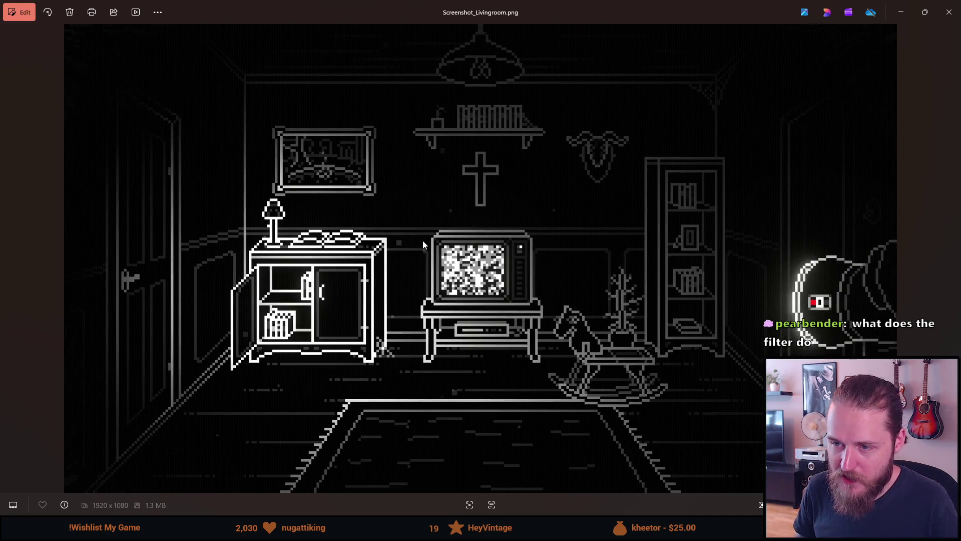
{"action": "key", "text": "Right"}
{"action": "scroll", "coordinate": [431, 199], "scroll_direction": "up", "scroll_amount": 10}
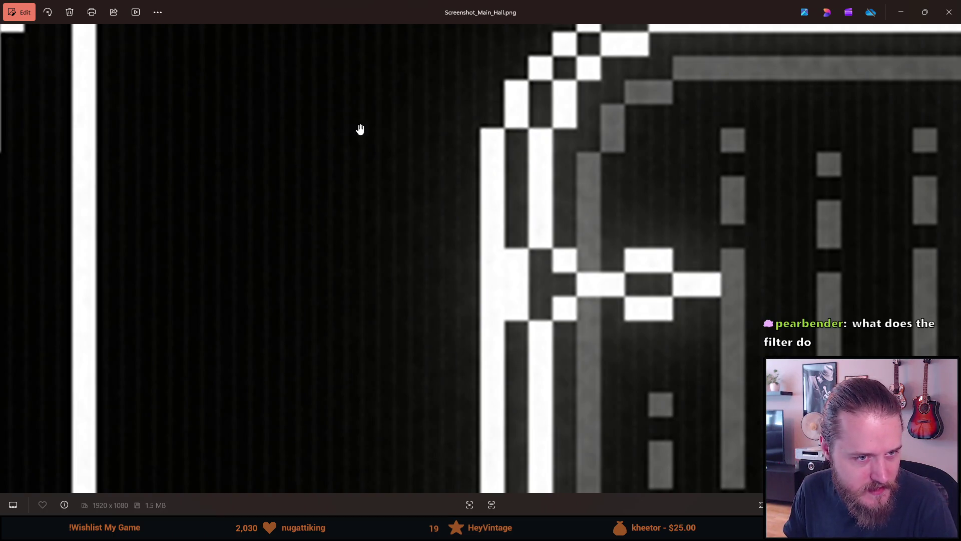
{"action": "scroll", "coordinate": [453, 247], "scroll_direction": "down", "scroll_amount": 1}
{"action": "scroll", "coordinate": [454, 249], "scroll_direction": "down", "scroll_amount": 8}
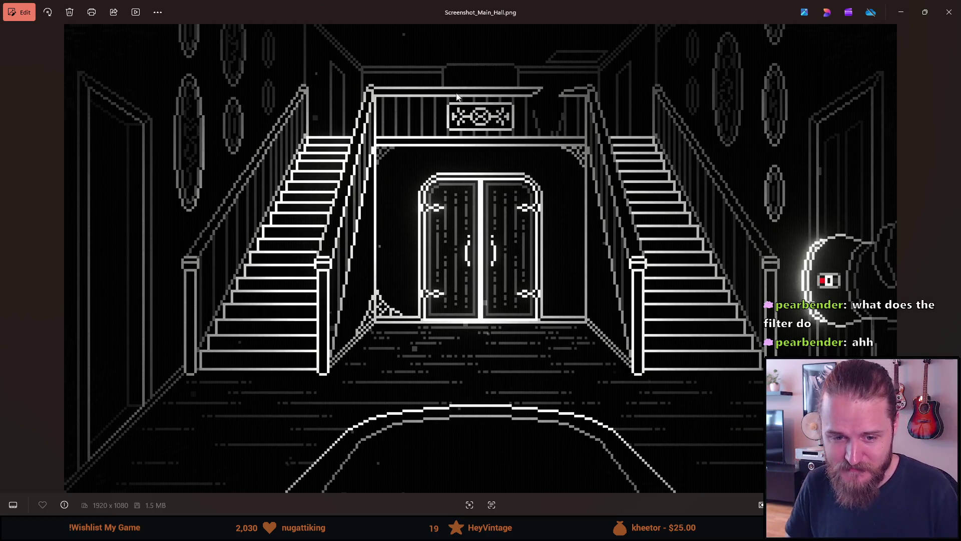
{"action": "scroll", "coordinate": [410, 209], "scroll_direction": "up", "scroll_amount": 10}
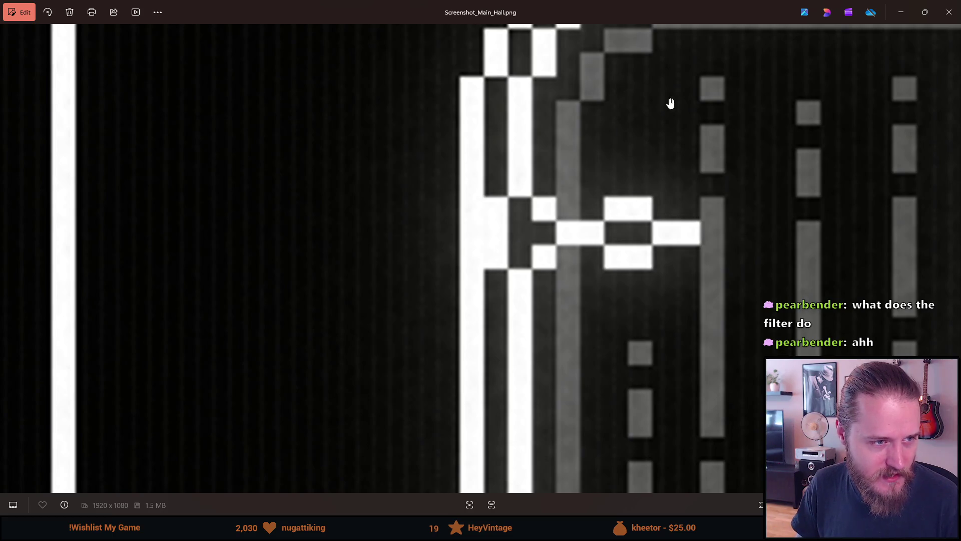
{"action": "scroll", "coordinate": [589, 191], "scroll_direction": "down", "scroll_amount": 10}
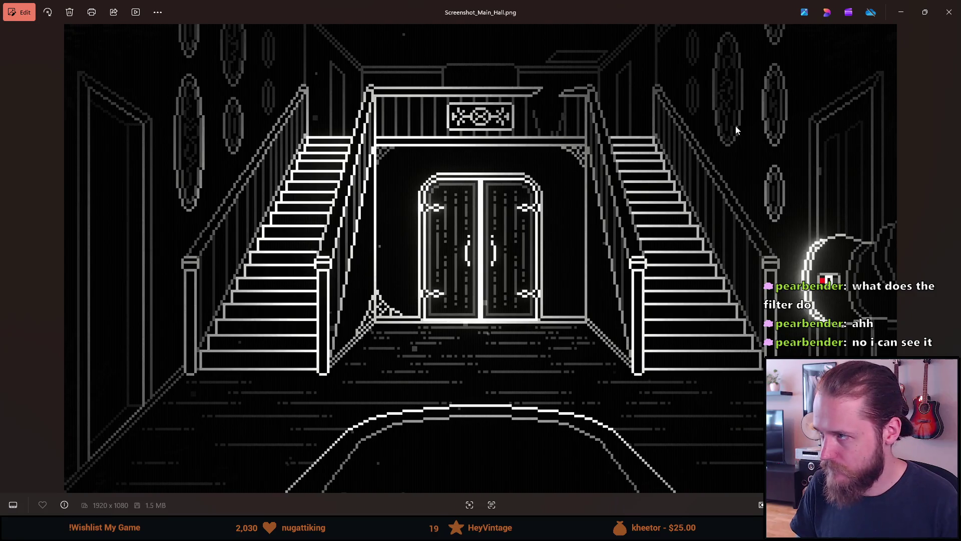
{"action": "scroll", "coordinate": [799, 326], "scroll_direction": "up", "scroll_amount": 10}
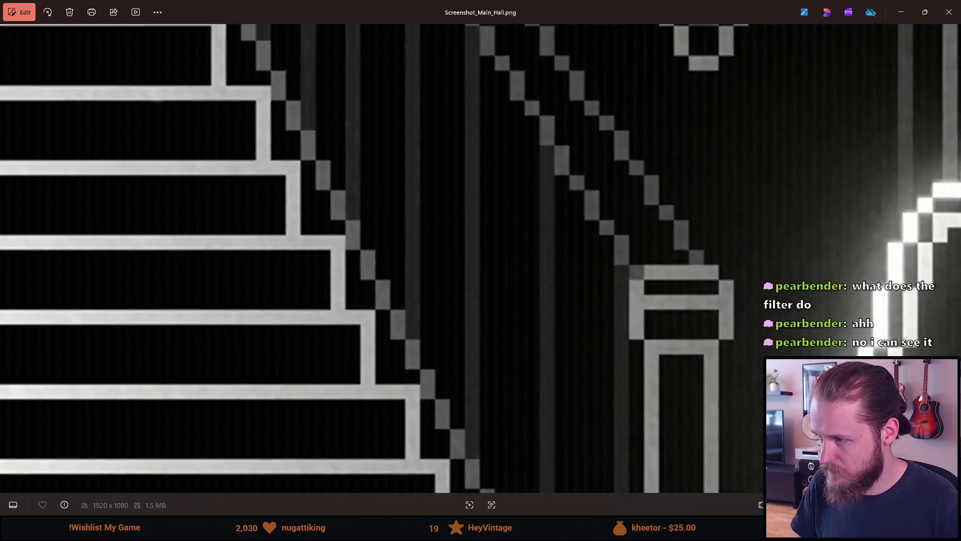
{"action": "scroll", "coordinate": [823, 278], "scroll_direction": "down", "scroll_amount": 10}
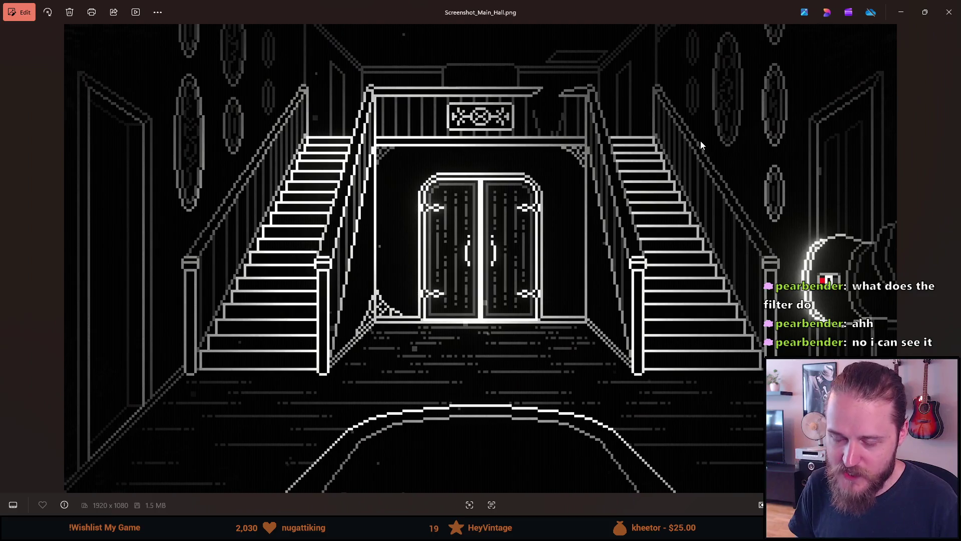
{"action": "scroll", "coordinate": [452, 443], "scroll_direction": "up", "scroll_amount": 8}
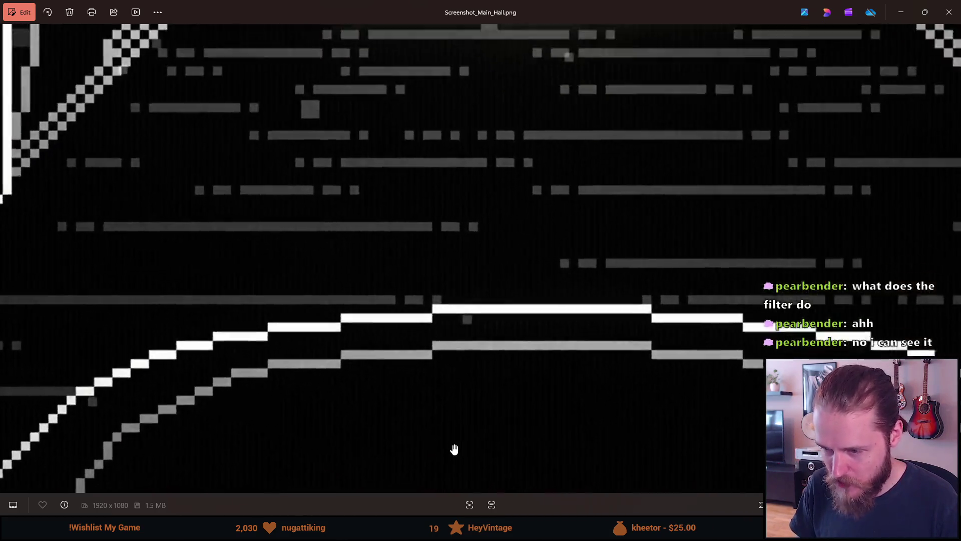
{"action": "scroll", "coordinate": [456, 442], "scroll_direction": "down", "scroll_amount": 8}
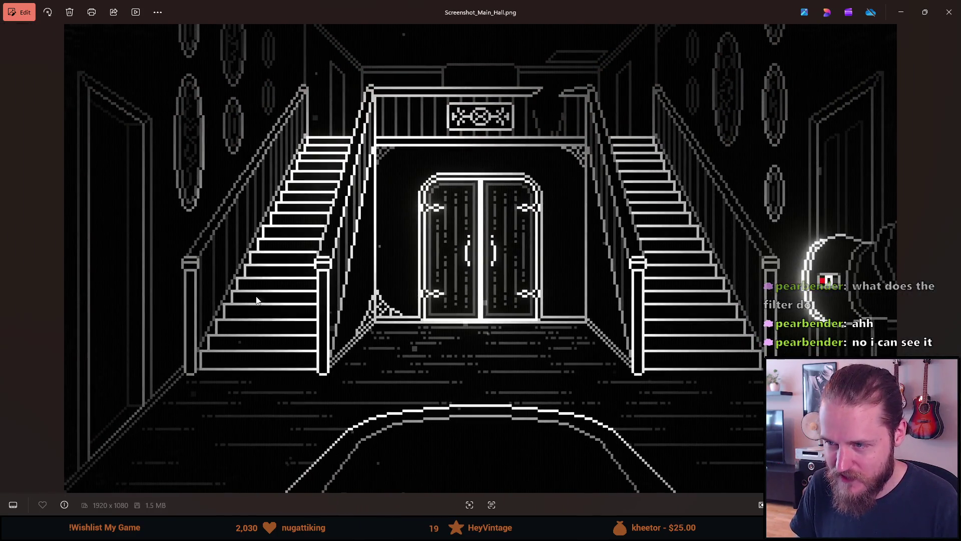
{"action": "left_click", "coordinate": [946, 15]}
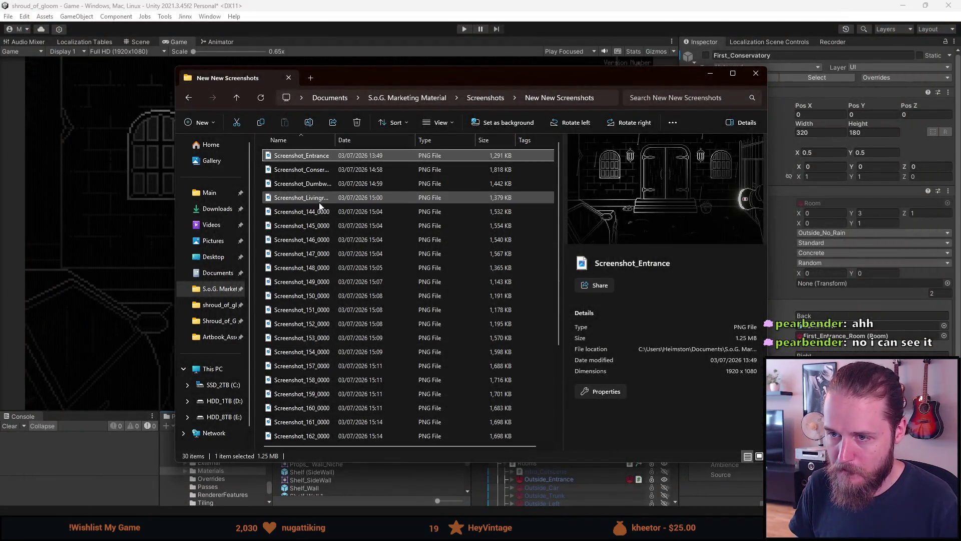
Step: Open Screenshot_144_0000 and flick repeatedly between it and kitchen shots 145 to 147
{"action": "double_click", "coordinate": [316, 212]}
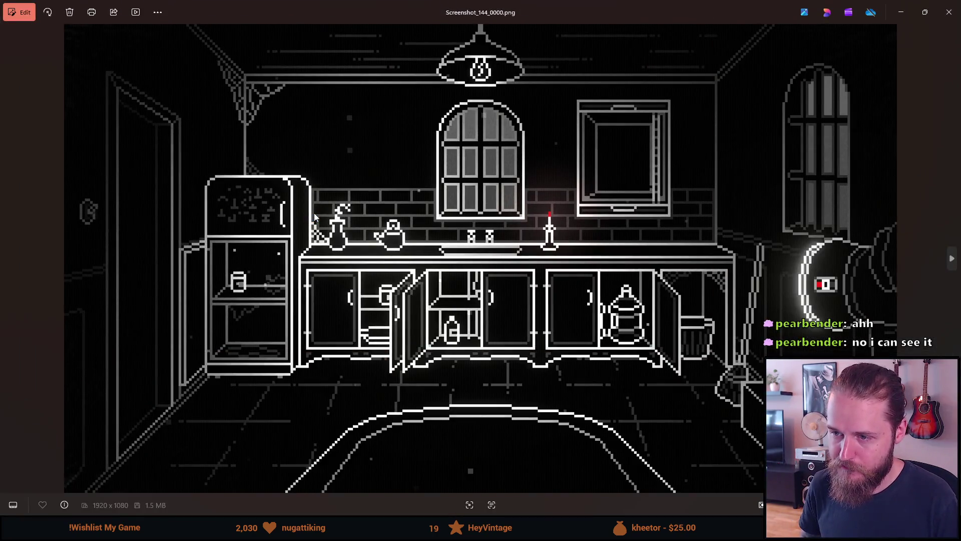
{"action": "key", "text": "Right"}
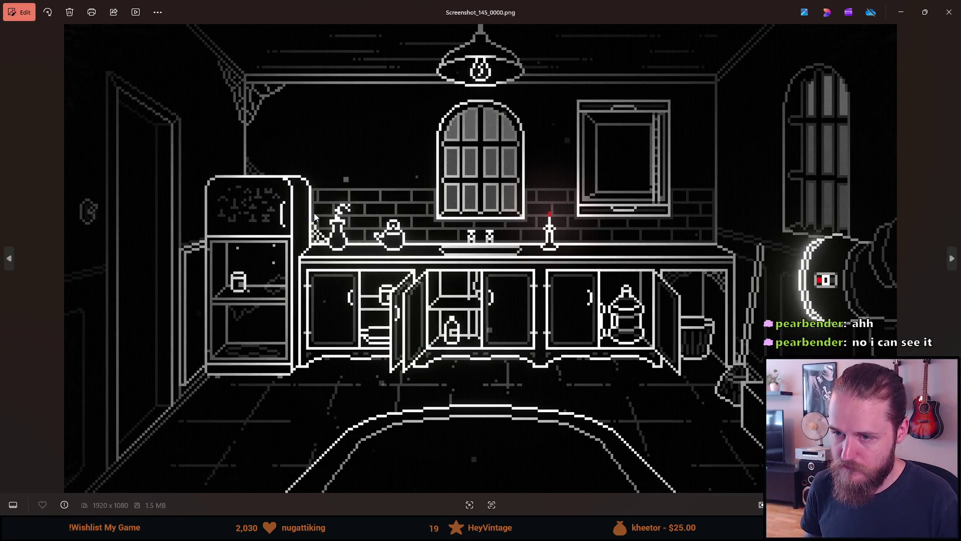
{"action": "key", "text": "Right"}
{"action": "key", "text": "Left"}
{"action": "key", "text": "Right"}
{"action": "key", "text": "Left"}
{"action": "key", "text": "Left"}
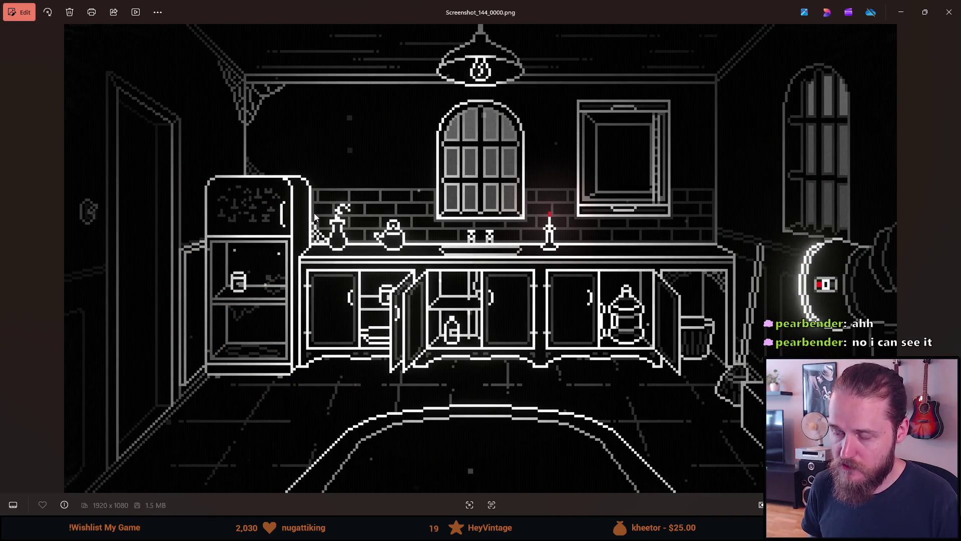
{"action": "key", "text": "Right"}
{"action": "key", "text": "Right"}
{"action": "key", "text": "Right"}
{"action": "key", "text": "Left"}
{"action": "key", "text": "Right"}
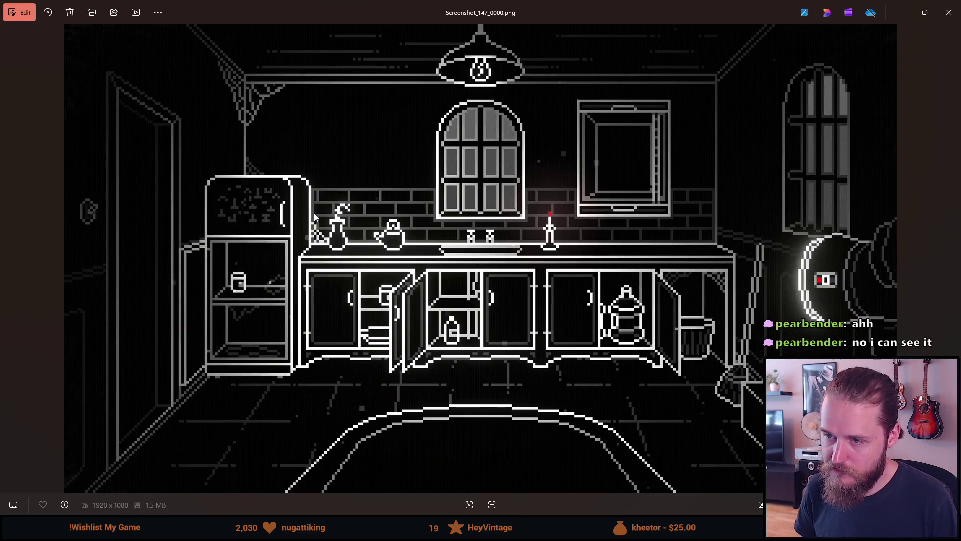
{"action": "key", "text": "Left"}
{"action": "key", "text": "Left"}
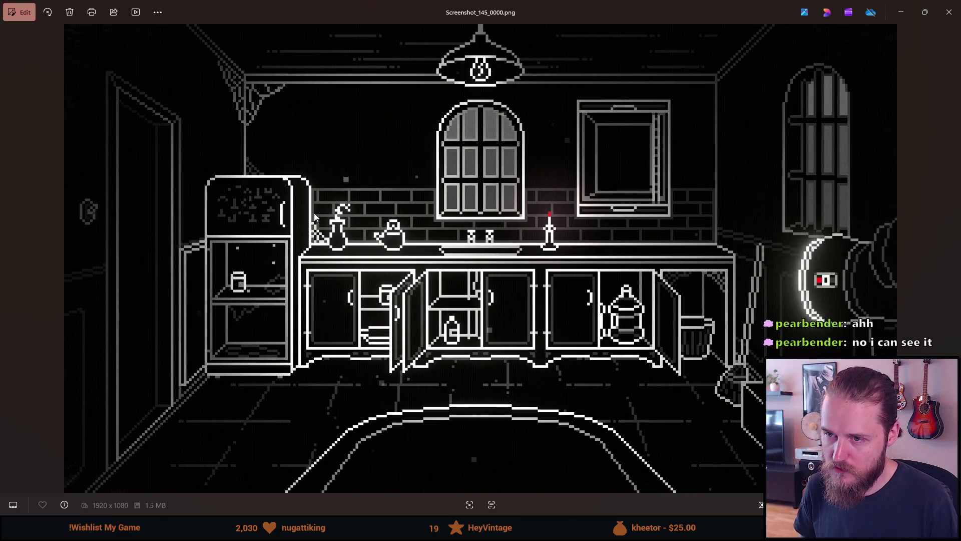
{"action": "key", "text": "Left"}
{"action": "key", "text": "Right"}
{"action": "key", "text": "Right"}
{"action": "key", "text": "Right"}
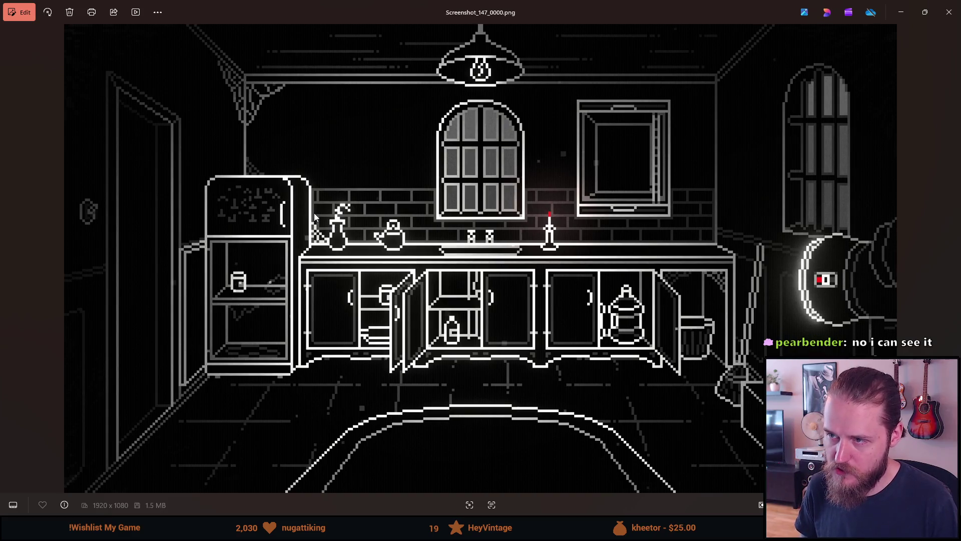
{"action": "key", "text": "Left"}
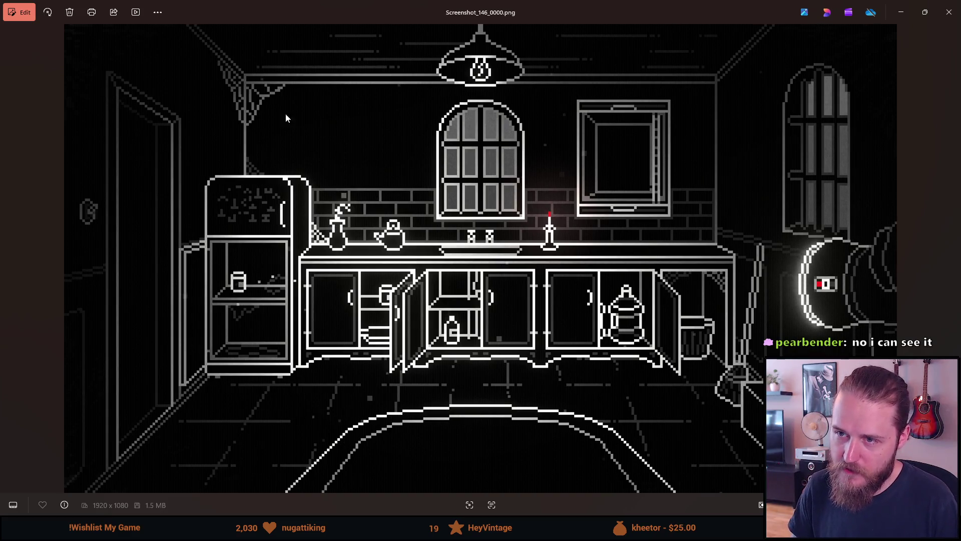
{"action": "key", "text": "Left"}
{"action": "key", "text": "Left"}
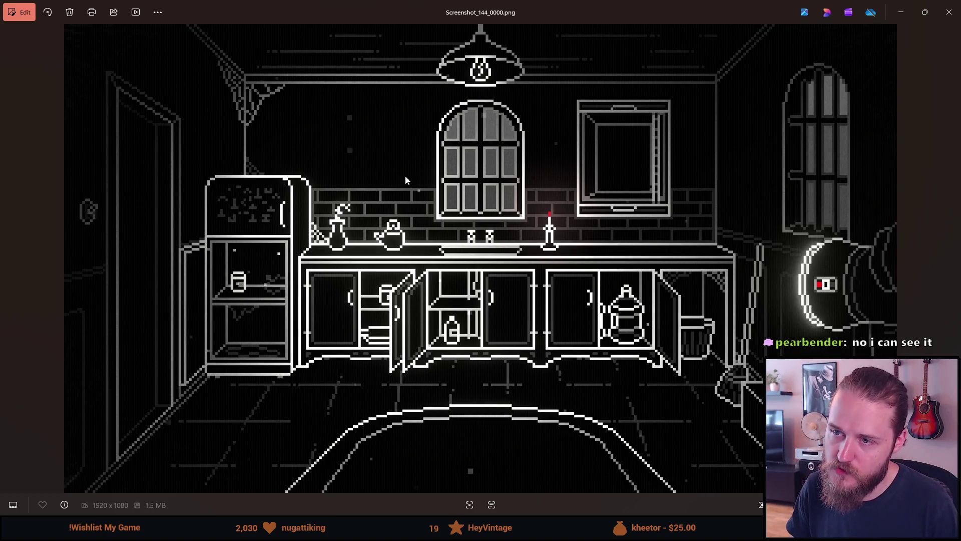
{"action": "key", "text": "Right"}
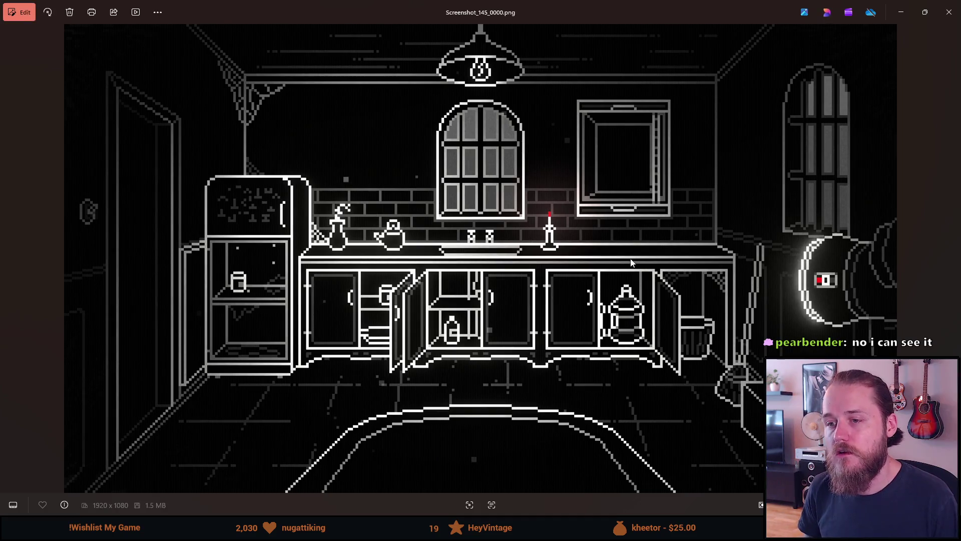
{"action": "key", "text": "Left"}
{"action": "key", "text": "Right"}
{"action": "key", "text": "Left"}
{"action": "key", "text": "Right"}
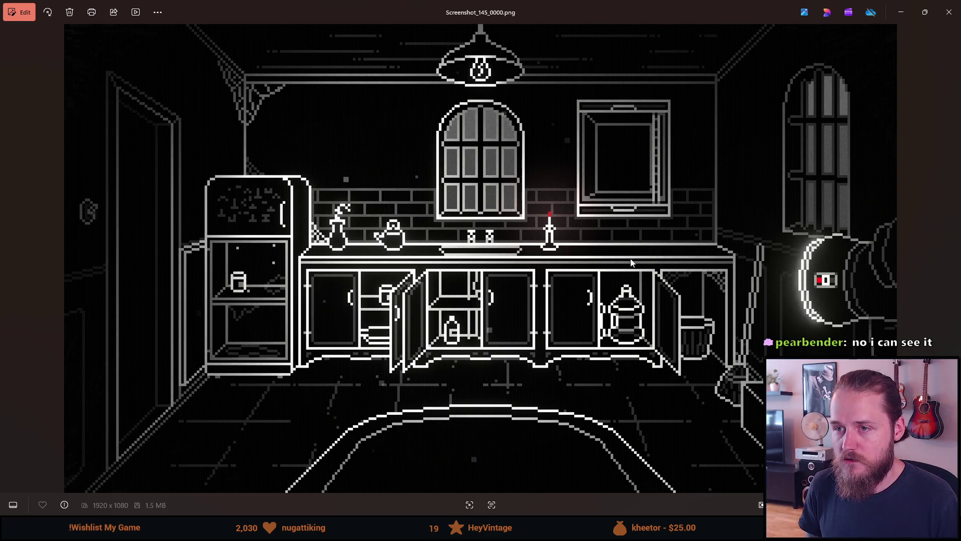
{"action": "key", "text": "Left"}
{"action": "key", "text": "Right"}
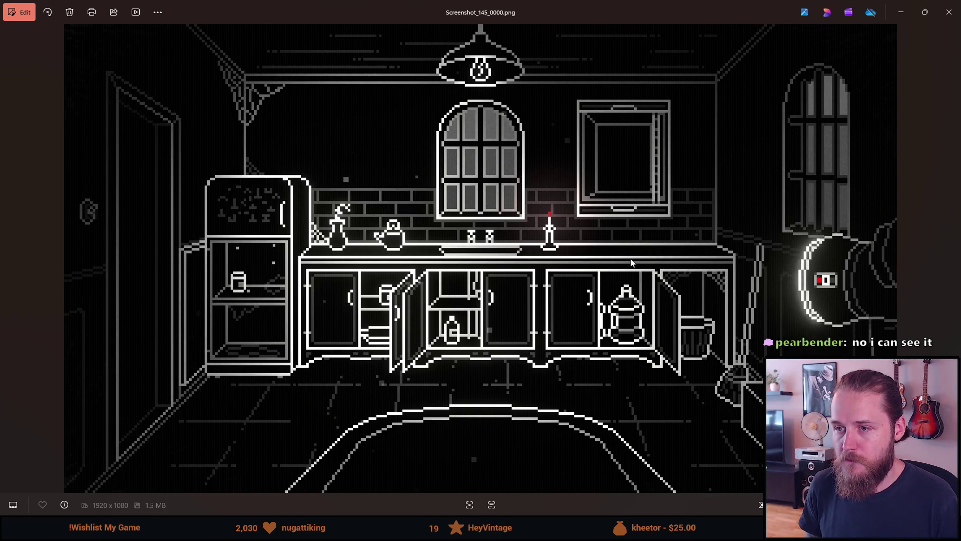
{"action": "key", "text": "Left"}
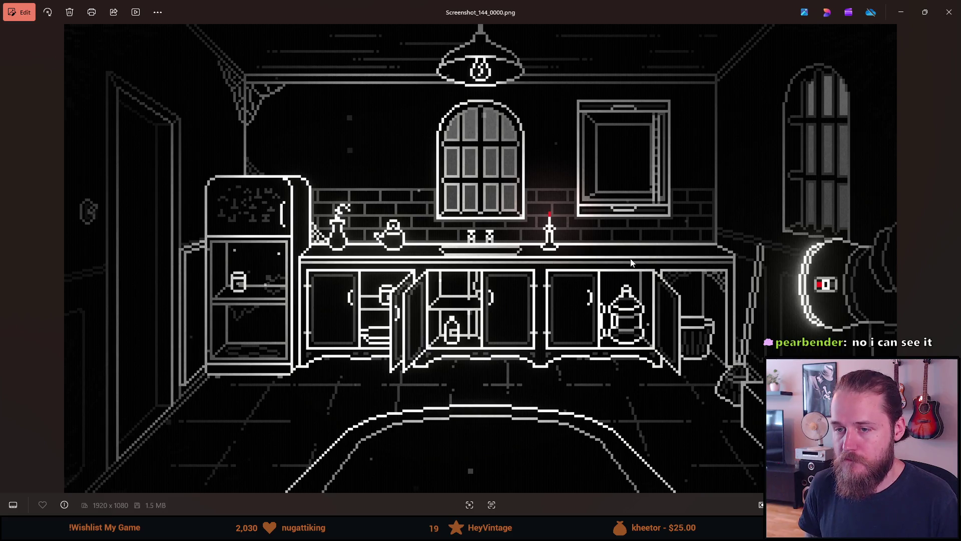
{"action": "key", "text": "Right"}
{"action": "key", "text": "Left"}
{"action": "key", "text": "Right"}
{"action": "key", "text": "Left"}
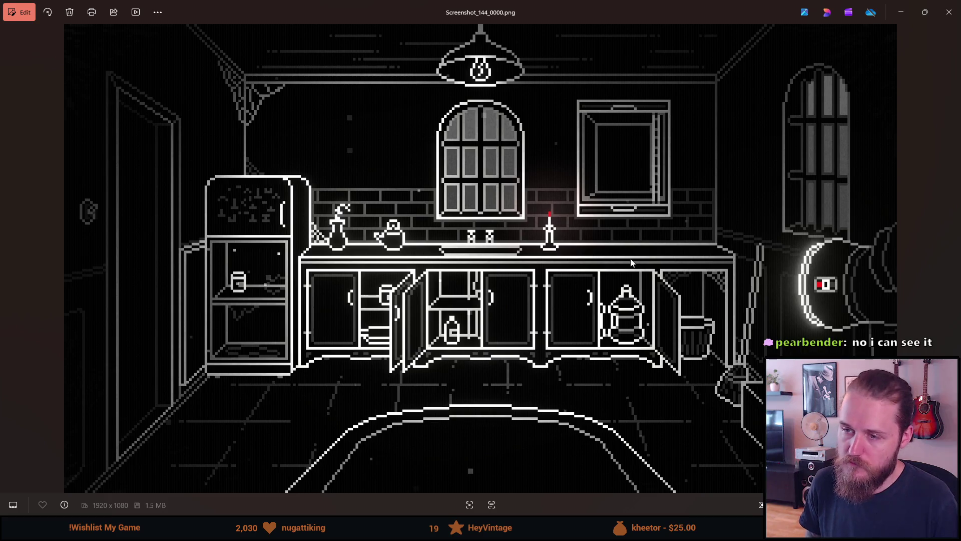
{"action": "key", "text": "Right"}
{"action": "key", "text": "Right"}
{"action": "key", "text": "Right"}
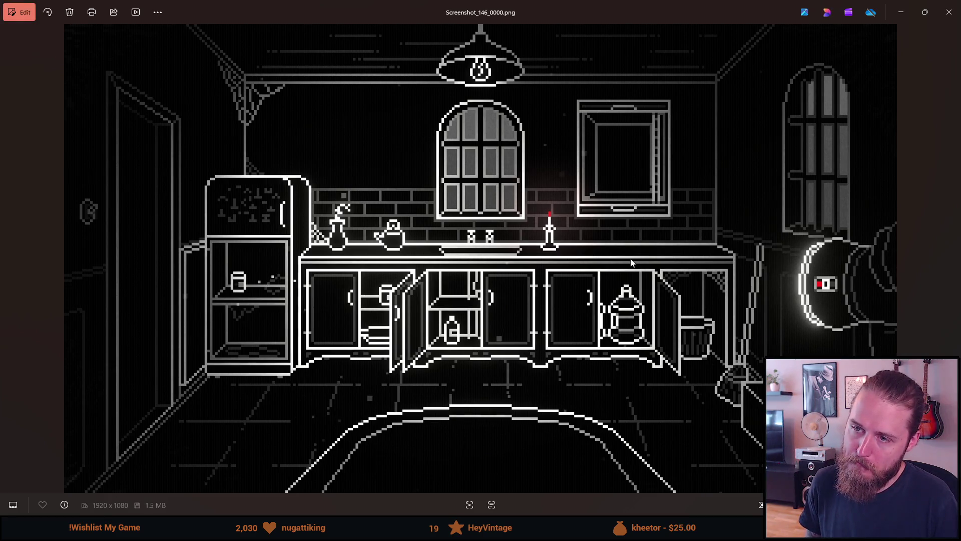
{"action": "key", "text": "Left"}
{"action": "key", "text": "Left"}
{"action": "key", "text": "Left"}
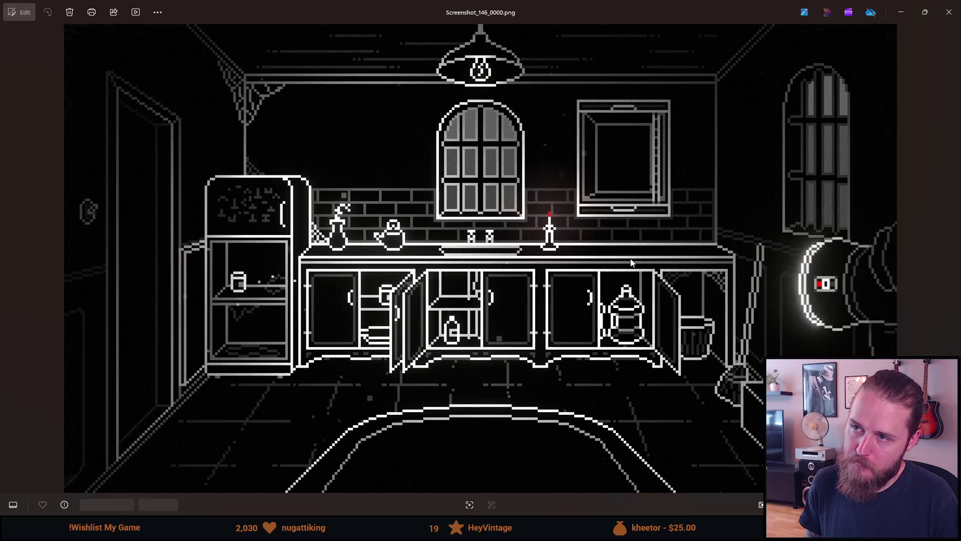
{"action": "key", "text": "Right"}
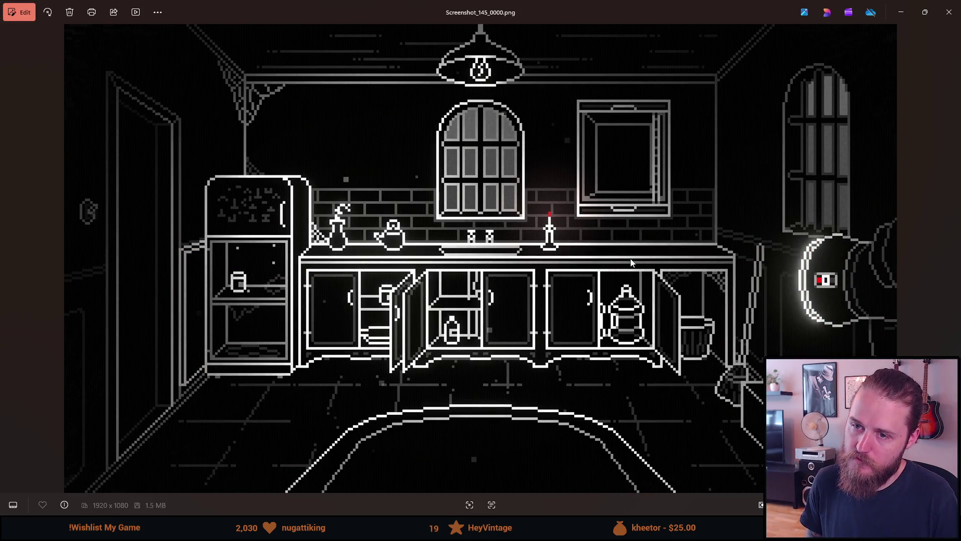
{"action": "key", "text": "Left"}
{"action": "key", "text": "Right"}
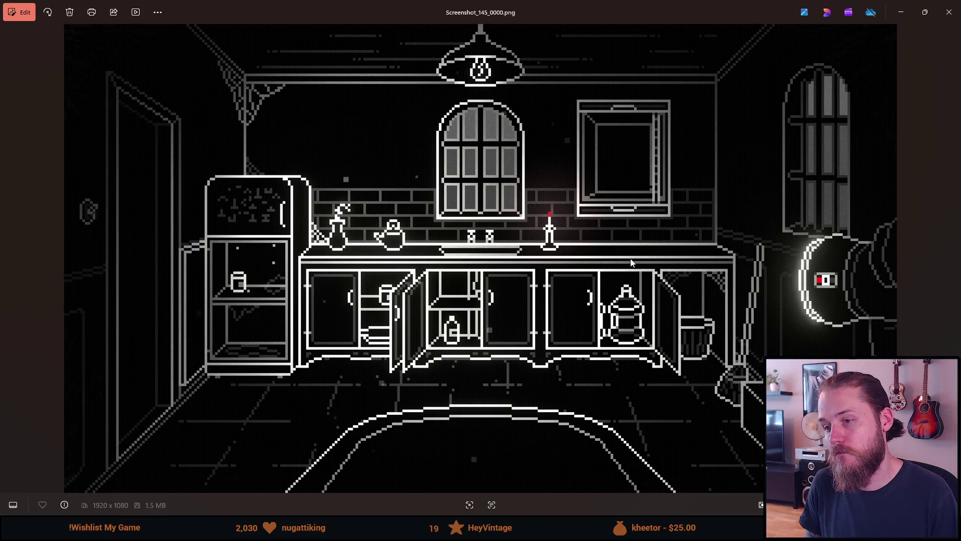
{"action": "key", "text": "Left"}
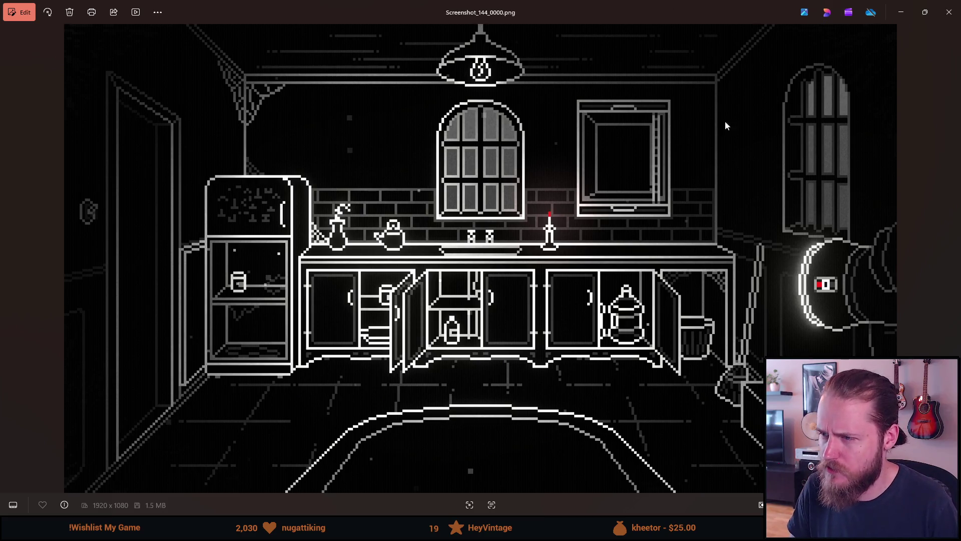
Step: Close Photos and delete kitchen screenshots 146 and 147
{"action": "left_click", "coordinate": [949, 13]}
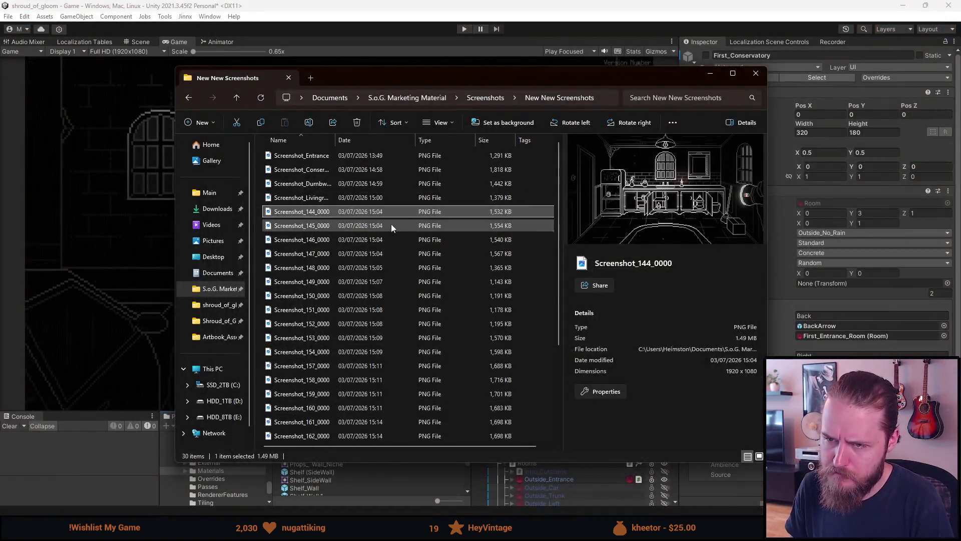
{"action": "left_click", "coordinate": [353, 226]}
{"action": "key", "text": "Delete"}
{"action": "left_click", "coordinate": [346, 227]}
{"action": "key", "text": "Delete"}
{"action": "left_click", "coordinate": [346, 227]}
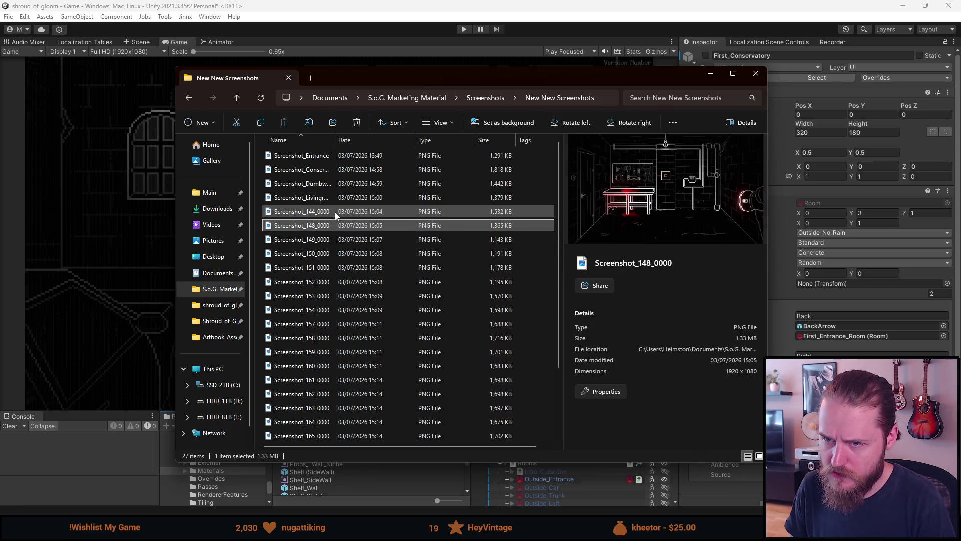
Step: Rename Screenshot_144_0000 to Screenshot_Kitchen
{"action": "left_click", "coordinate": [335, 212]}
{"action": "right_click", "coordinate": [335, 212]}
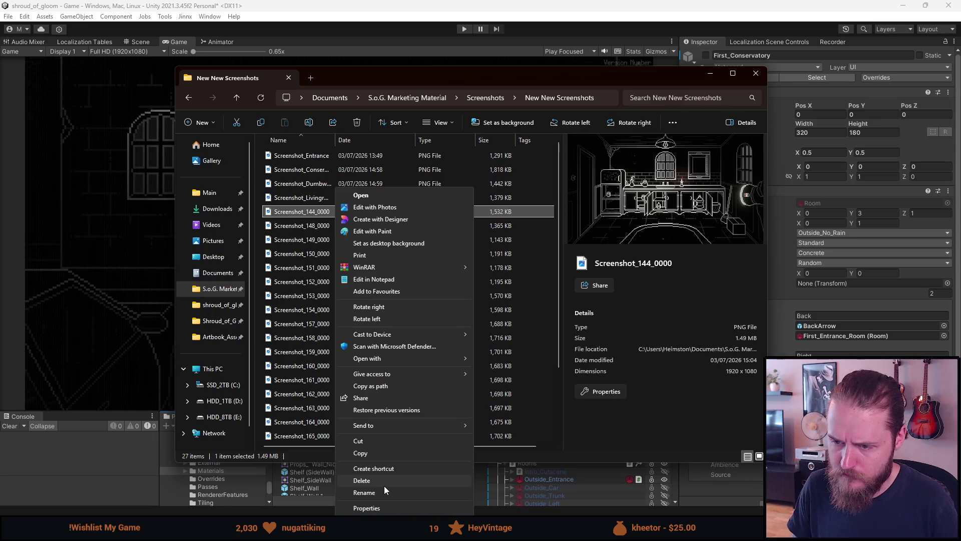
{"action": "left_click", "coordinate": [382, 491]}
{"action": "key", "text": "F2"}
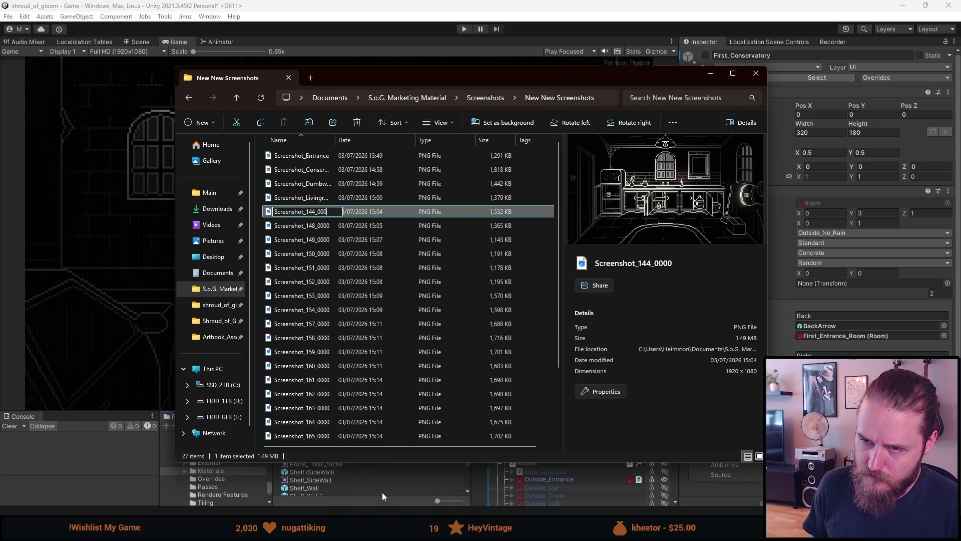
{"action": "key", "text": "BackSpace"}
{"action": "key", "text": "BackSpace"}
{"action": "key", "text": "BackSpace"}
{"action": "type", "text": "Kitchen"}
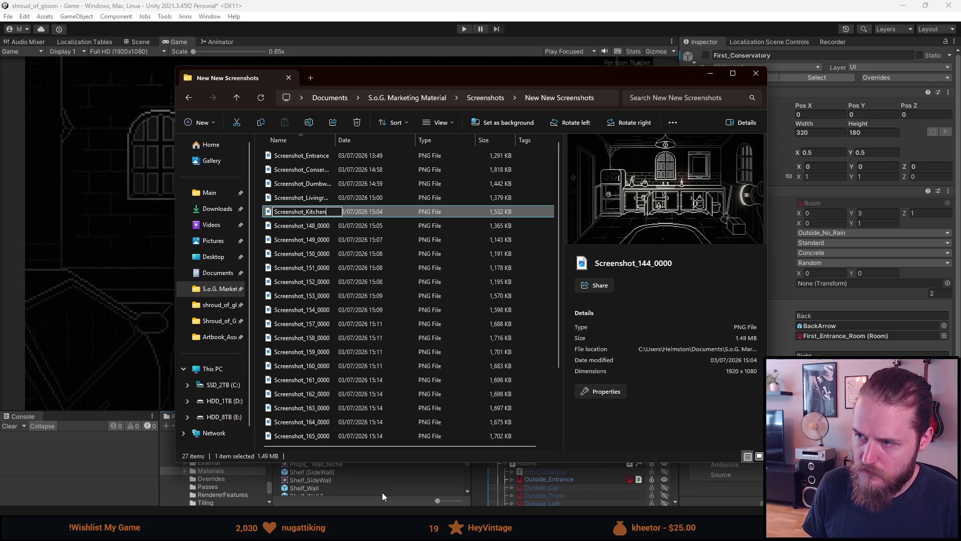
{"action": "key", "text": "Return"}
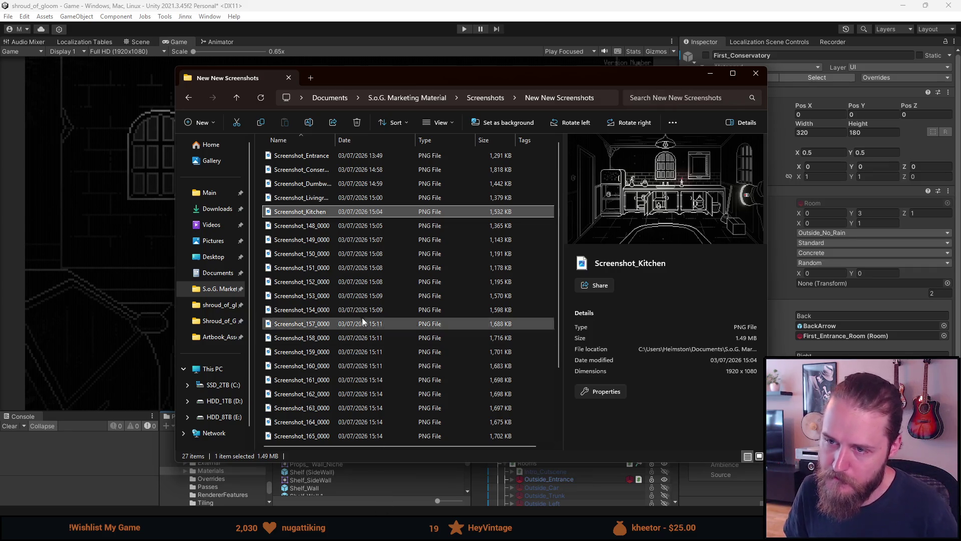
Step: Preview Screenshot_148_0000 and Screenshot_149_0000 in the details pane
{"action": "left_click", "coordinate": [350, 223]}
{"action": "left_click", "coordinate": [332, 243]}
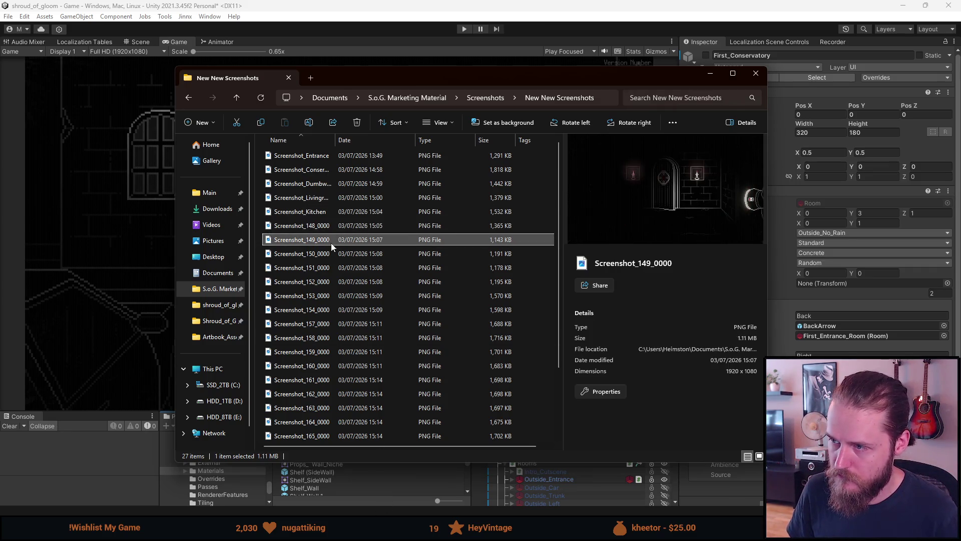
{"action": "left_click", "coordinate": [328, 254]}
Step: View the workshop scene in Screenshot_148_0000, rename it Screenshot_Workshop, and reopen it
{"action": "double_click", "coordinate": [325, 228]}
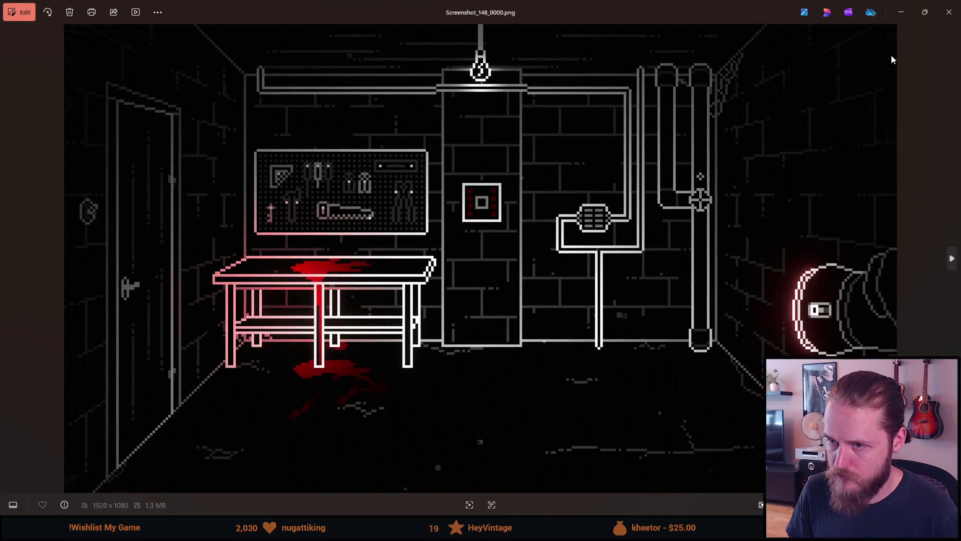
{"action": "left_click", "coordinate": [952, 14]}
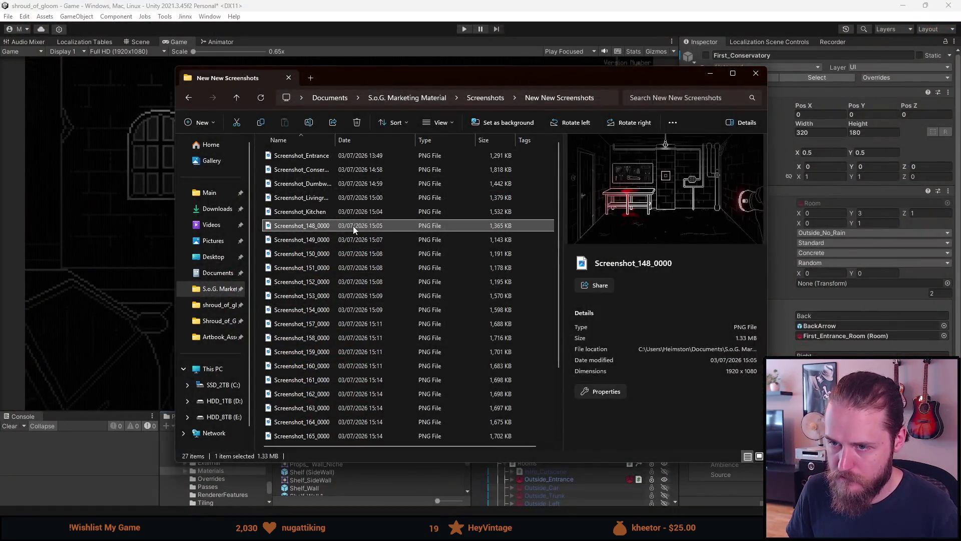
{"action": "right_click", "coordinate": [353, 226]}
{"action": "left_click", "coordinate": [379, 493]}
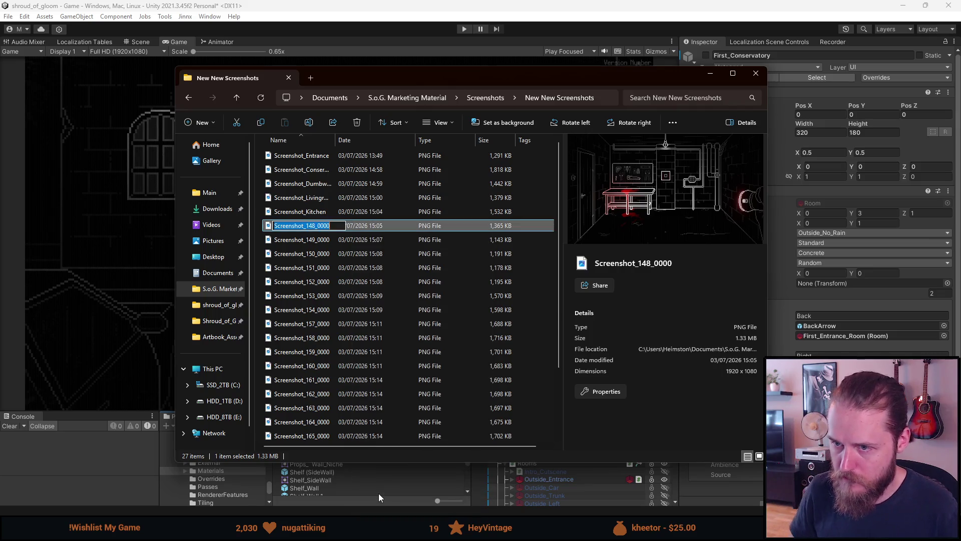
{"action": "key", "text": "End"}
{"action": "key", "text": "BackSpace"}
{"action": "key", "text": "BackSpace"}
{"action": "key", "text": "BackSpace"}
{"action": "key", "text": "BackSpace"}
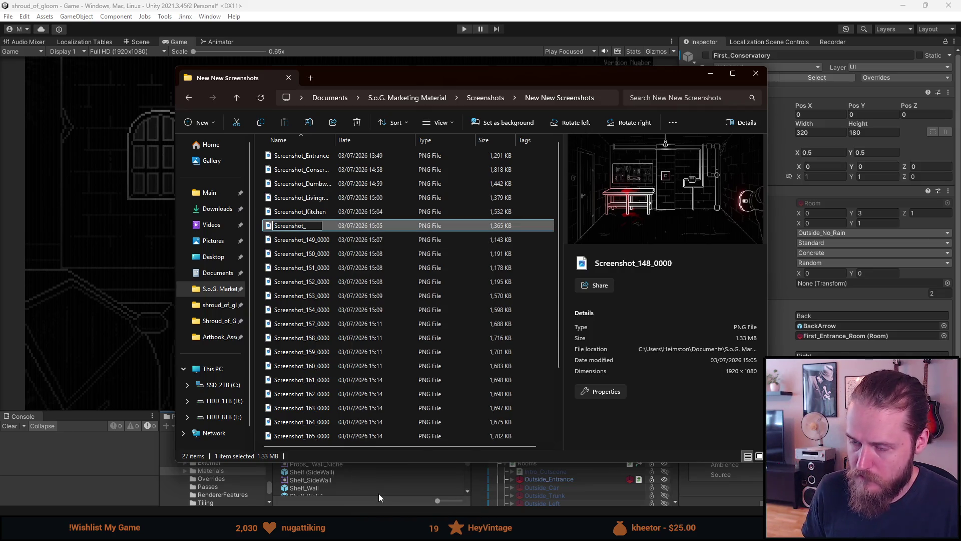
{"action": "type", "text": "Workshop"}
{"action": "key", "text": "Return"}
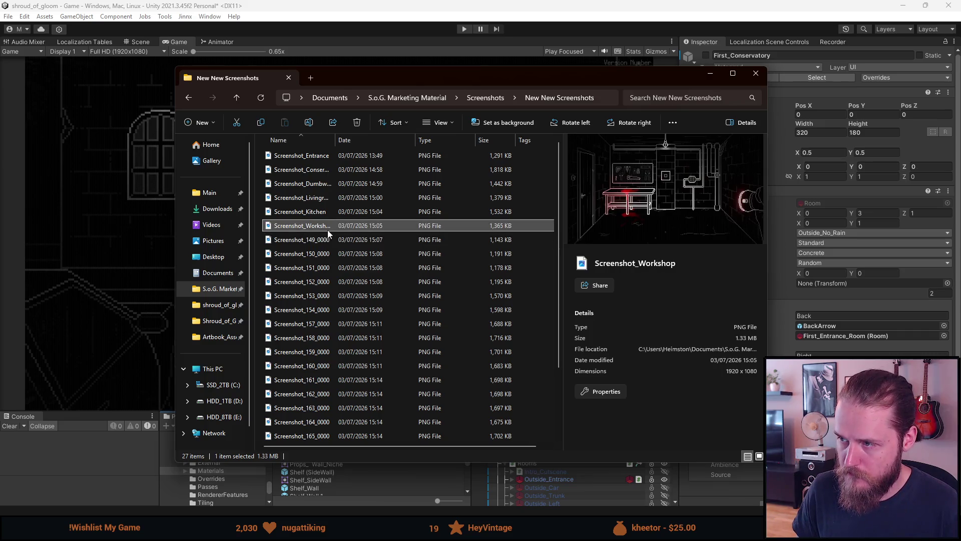
{"action": "double_click", "coordinate": [327, 229]}
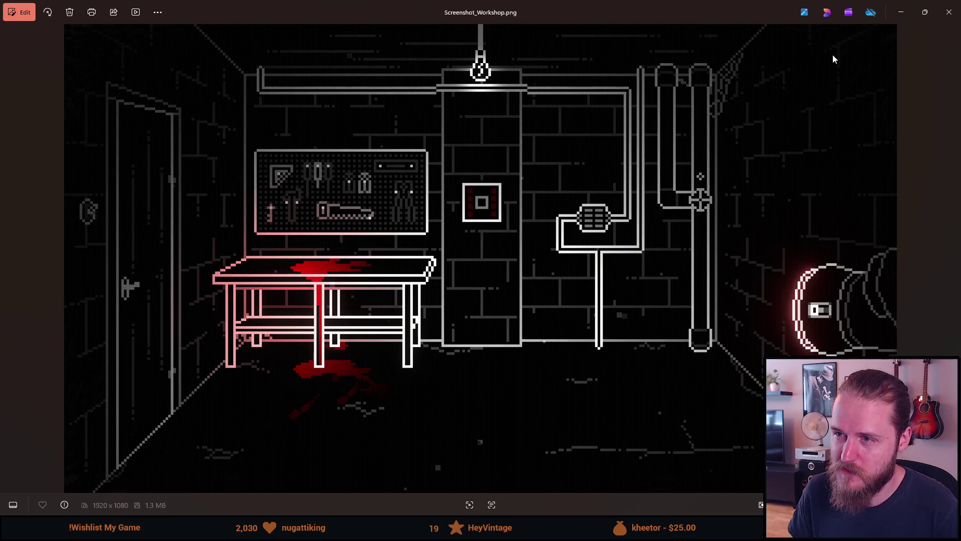
{"action": "left_click", "coordinate": [898, 5]}
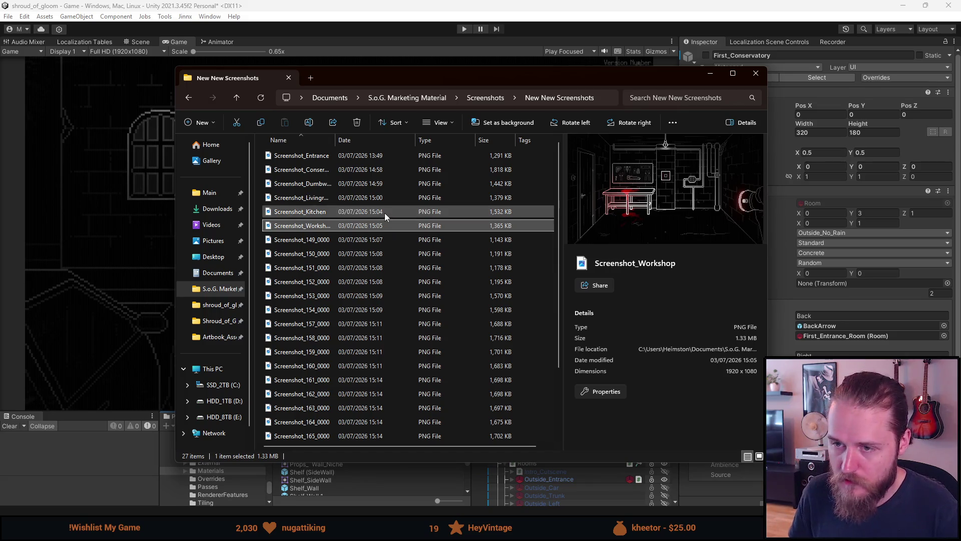
{"action": "left_click", "coordinate": [344, 235]}
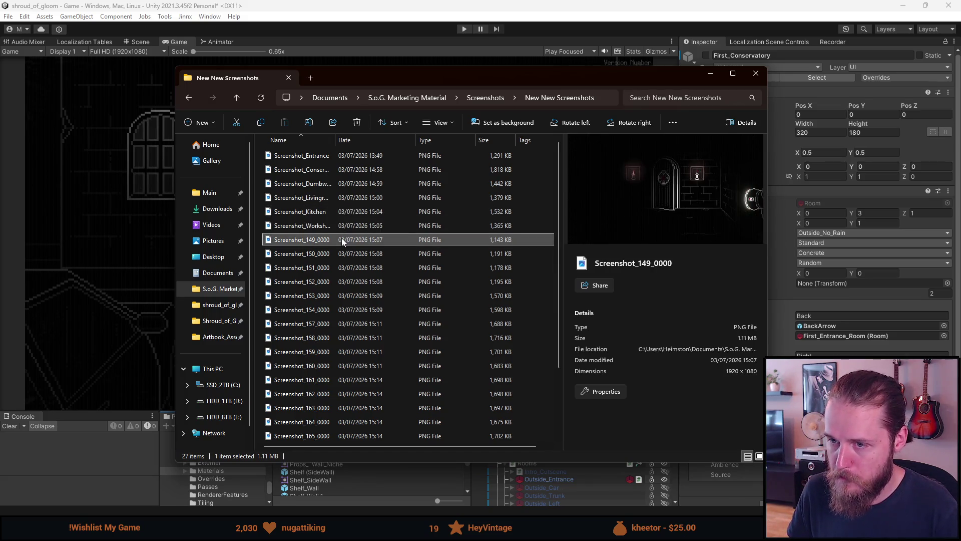
Step: View Screenshot_149_0000 in Photos to check its doorway scene before renaming
{"action": "right_click", "coordinate": [342, 238]}
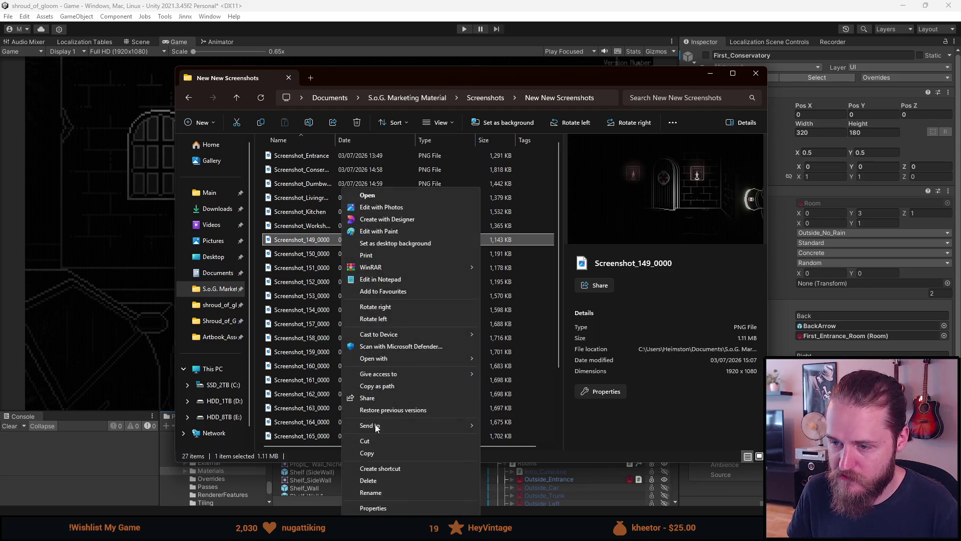
{"action": "left_click", "coordinate": [379, 492]}
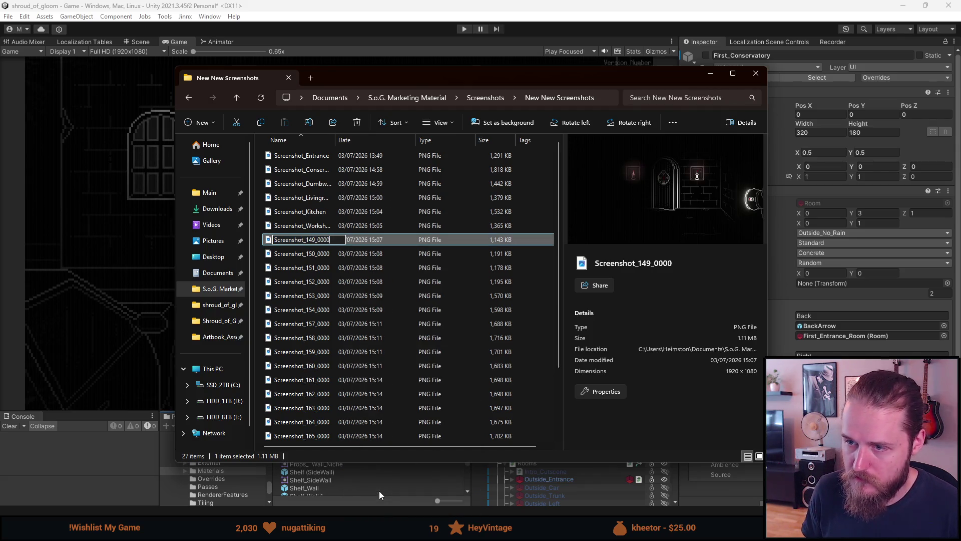
{"action": "left_click", "coordinate": [352, 255]}
{"action": "double_click", "coordinate": [348, 241]}
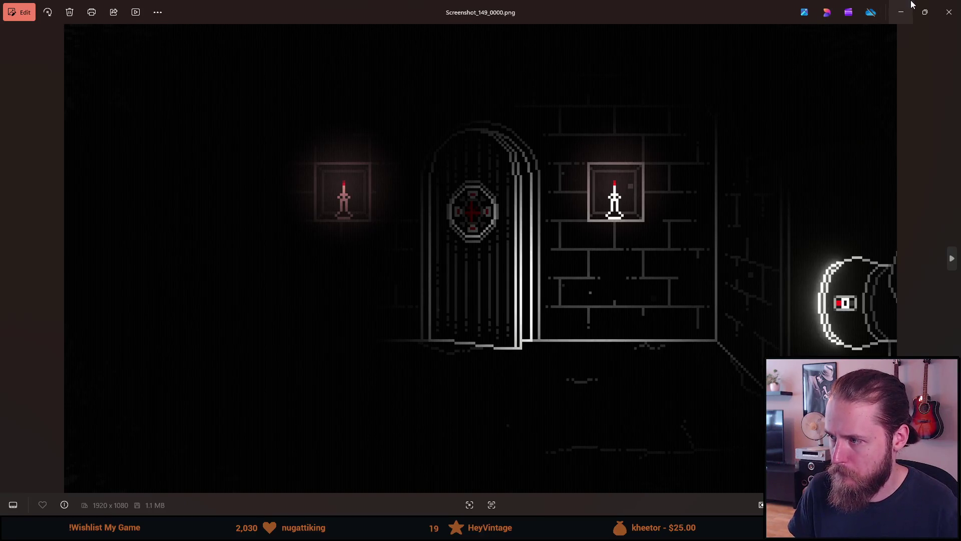
{"action": "left_click", "coordinate": [949, 12]}
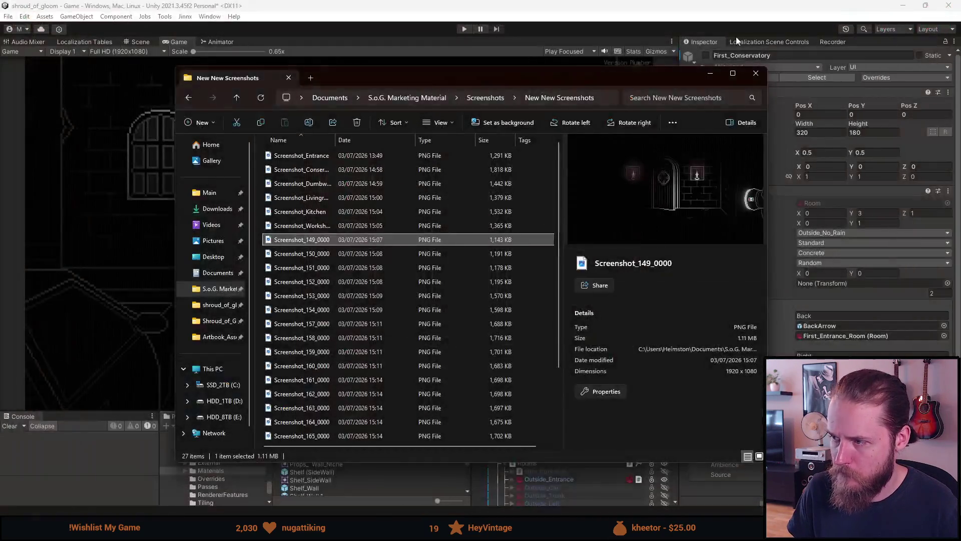
Step: Rename Screenshot_149_0000 to Screenshot_Strange_Door
{"action": "right_click", "coordinate": [335, 243]}
{"action": "left_click", "coordinate": [365, 492]}
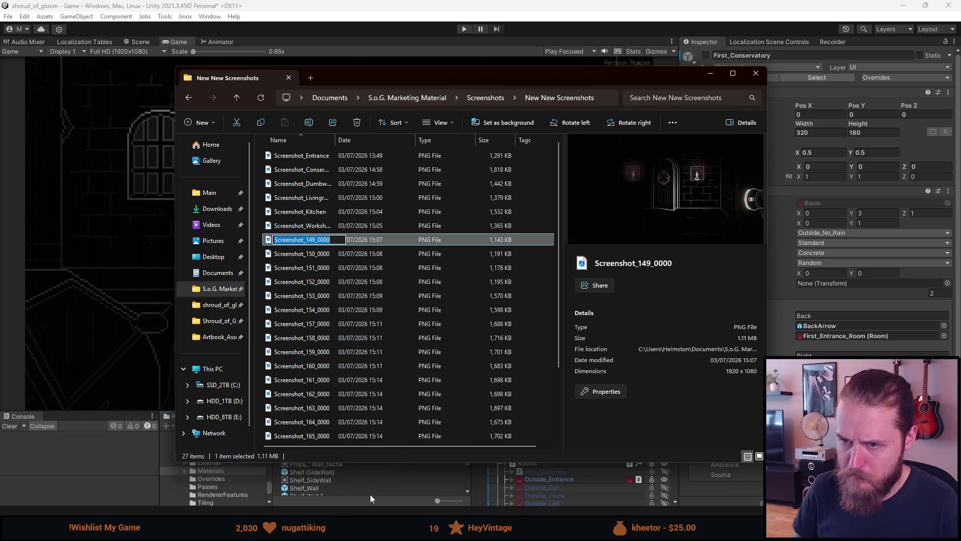
{"action": "key", "text": "End"}
{"action": "key", "text": "BackSpace"}
{"action": "key", "text": "BackSpace"}
{"action": "key", "text": "BackSpace"}
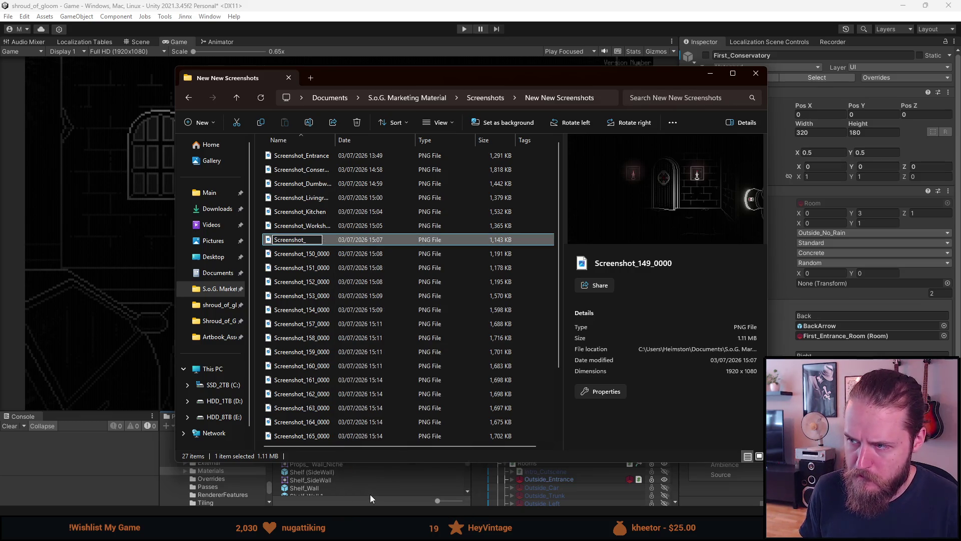
{"action": "type", "text": "Strange_Do"}
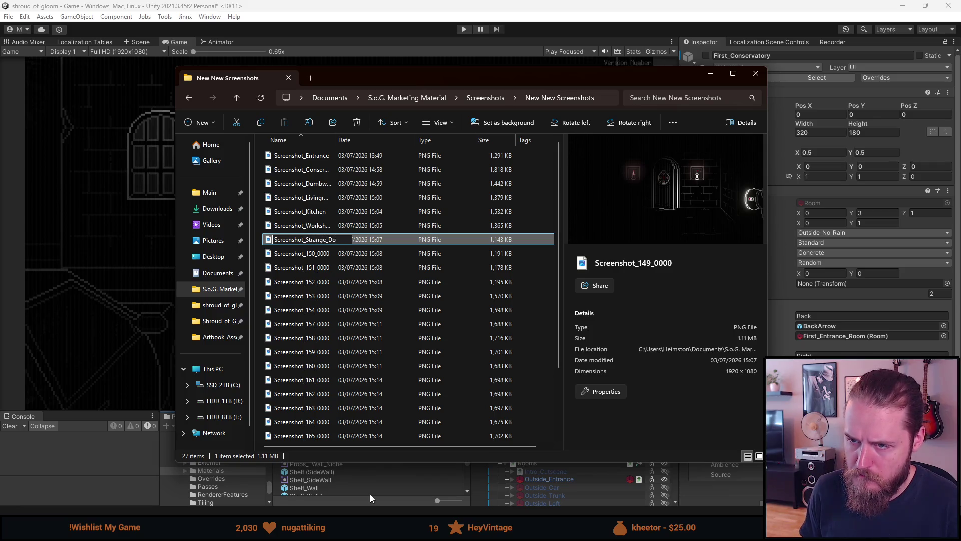
{"action": "type", "text": "r"}
{"action": "key", "text": "Return"}
{"action": "left_click", "coordinate": [340, 253]}
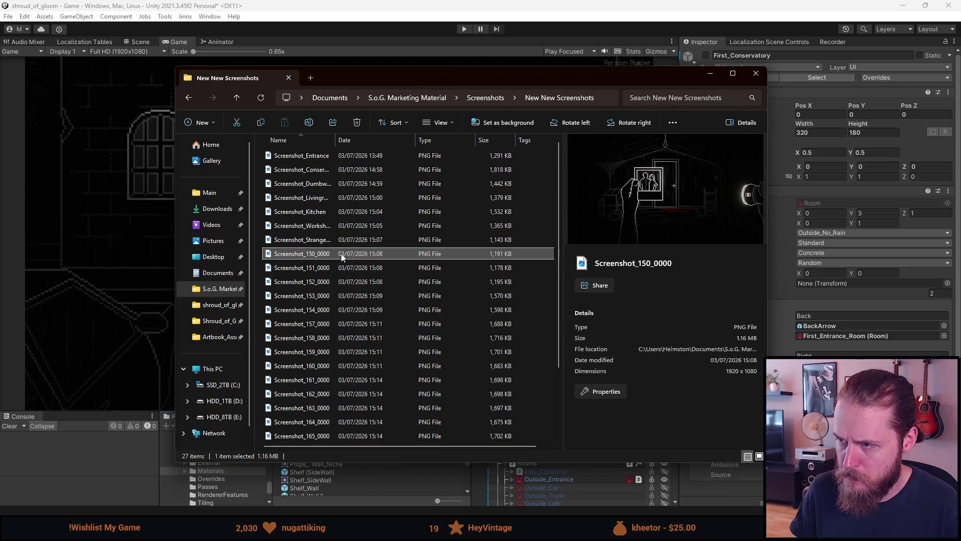
Step: Preview Screenshots 151–153, then open Screenshot_150_0000 full-size in Photos
{"action": "left_click", "coordinate": [325, 267]}
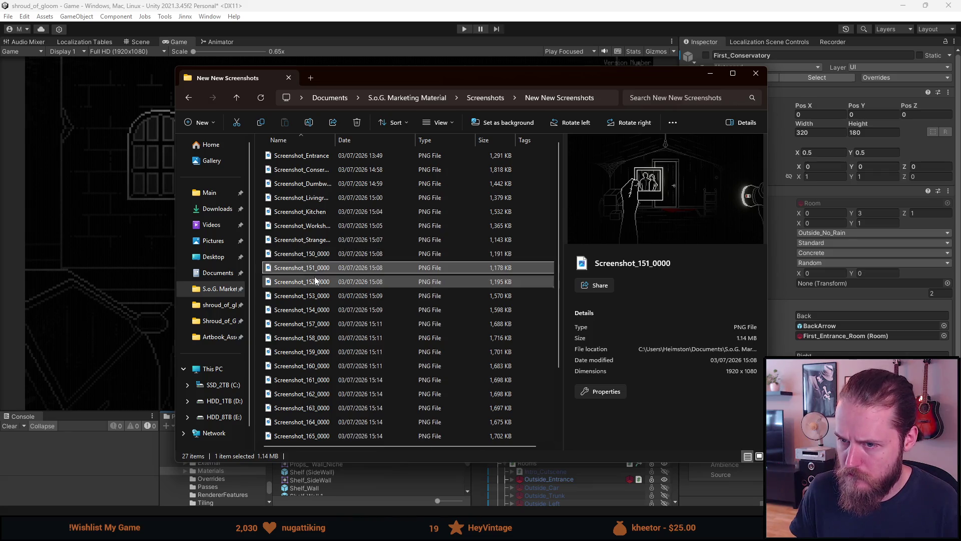
{"action": "left_click", "coordinate": [314, 278]}
{"action": "left_click", "coordinate": [316, 296]}
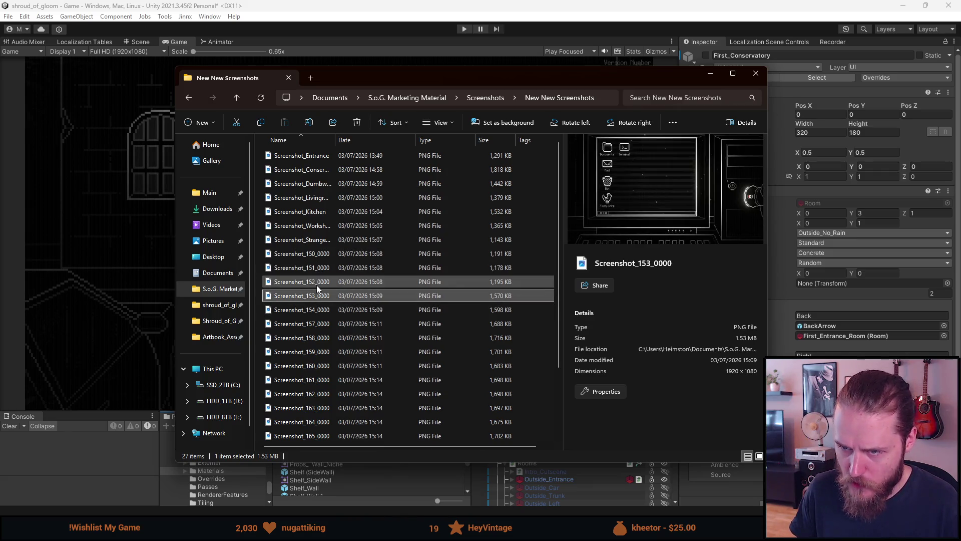
{"action": "double_click", "coordinate": [315, 256]}
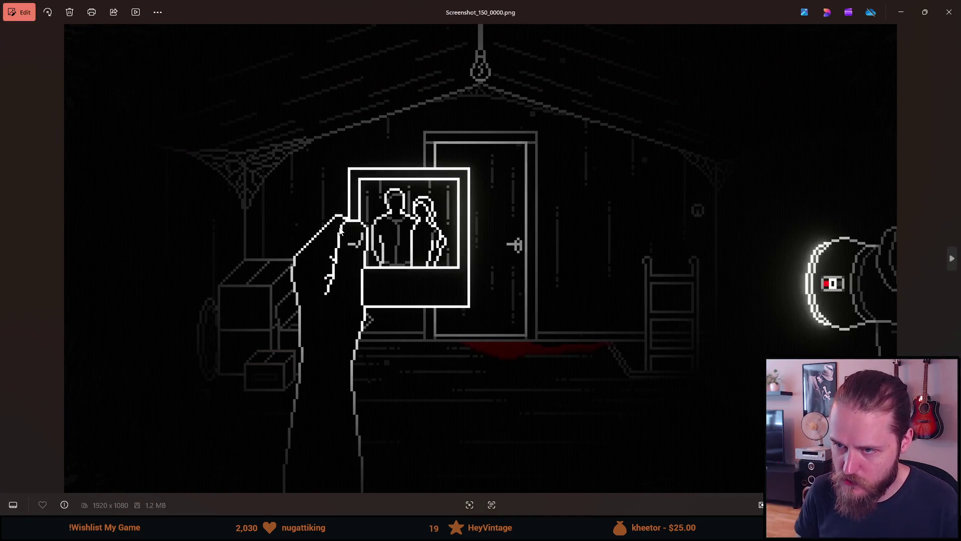
Step: Flip back and forth between attic shots 150, 151 and 152, then close Photos
{"action": "key", "text": "Right"}
{"action": "key", "text": "Right"}
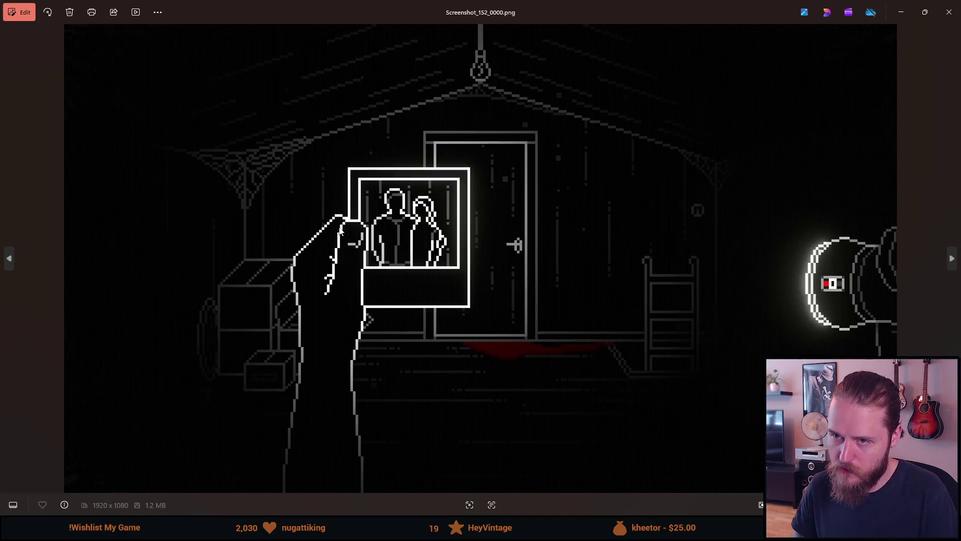
{"action": "key", "text": "Left"}
{"action": "key", "text": "Left"}
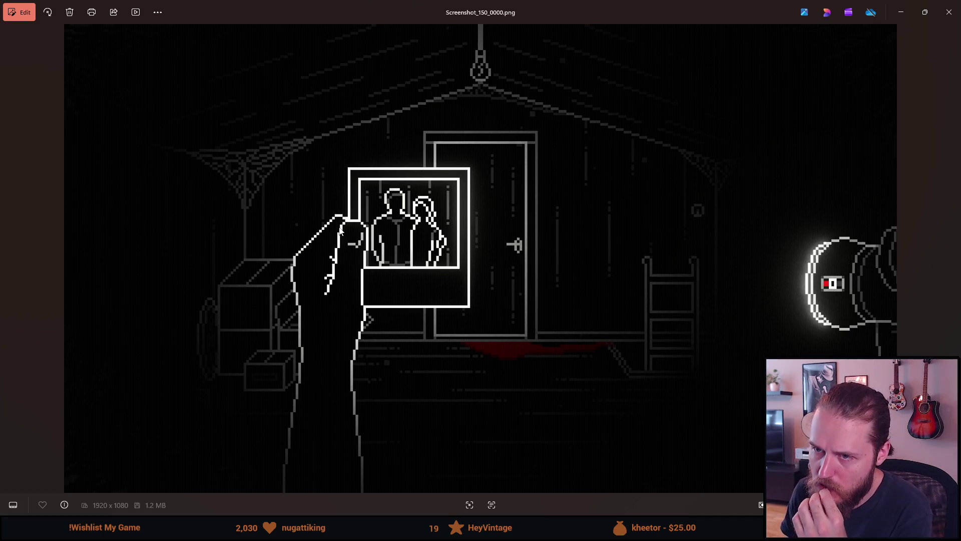
{"action": "key", "text": "Right"}
{"action": "key", "text": "Right"}
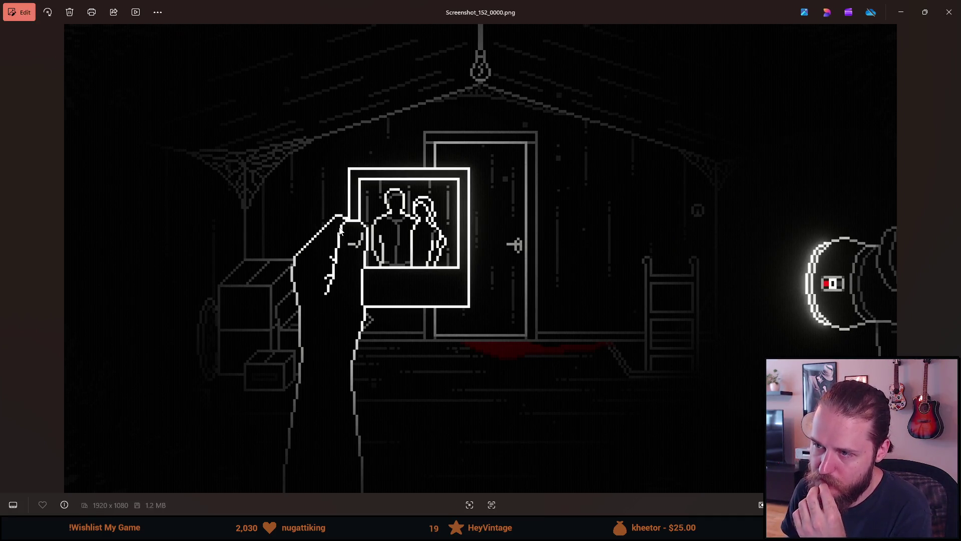
{"action": "key", "text": "Left"}
{"action": "key", "text": "Right"}
{"action": "key", "text": "Left"}
{"action": "key", "text": "Right"}
{"action": "key", "text": "Left"}
{"action": "key", "text": "Left"}
{"action": "key", "text": "Right"}
{"action": "key", "text": "Right"}
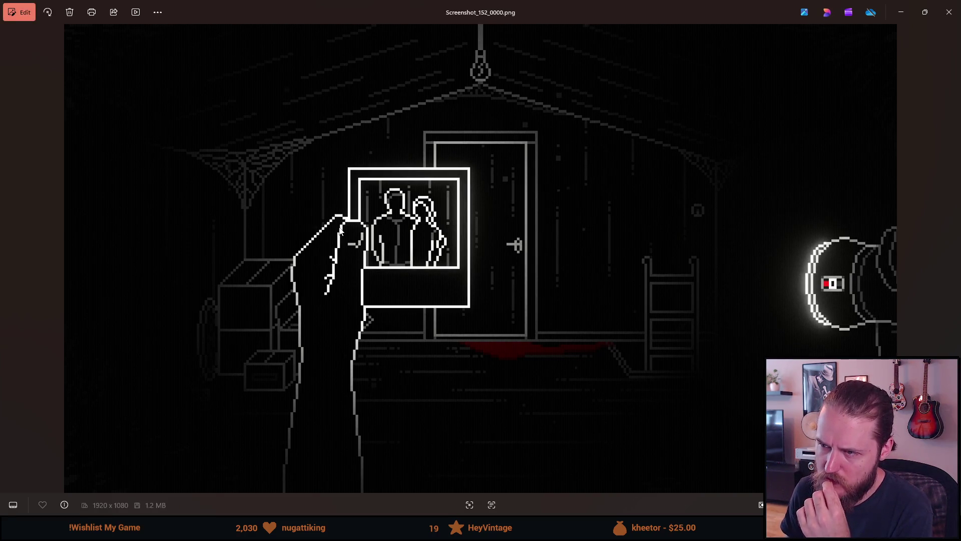
{"action": "key", "text": "Left"}
{"action": "key", "text": "Right"}
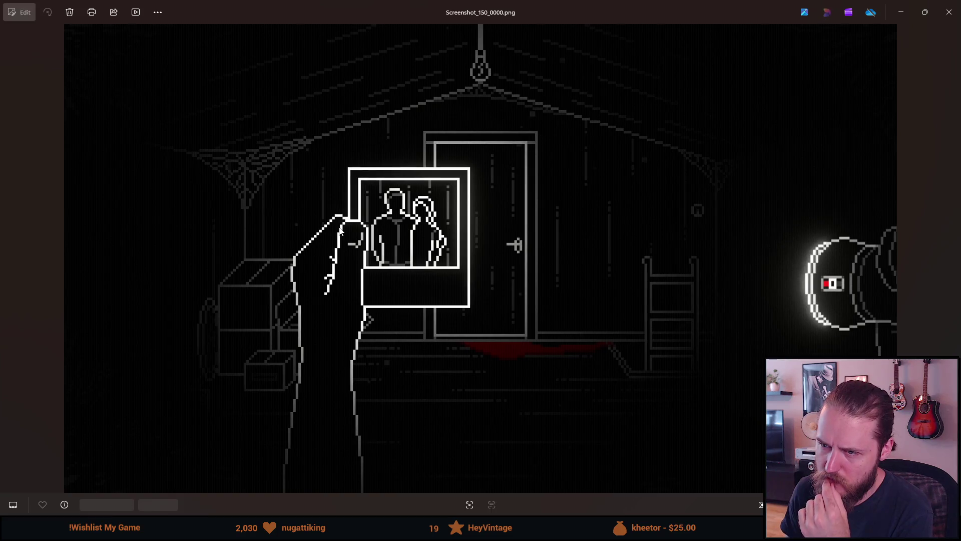
{"action": "key", "text": "Left"}
{"action": "key", "text": "Left"}
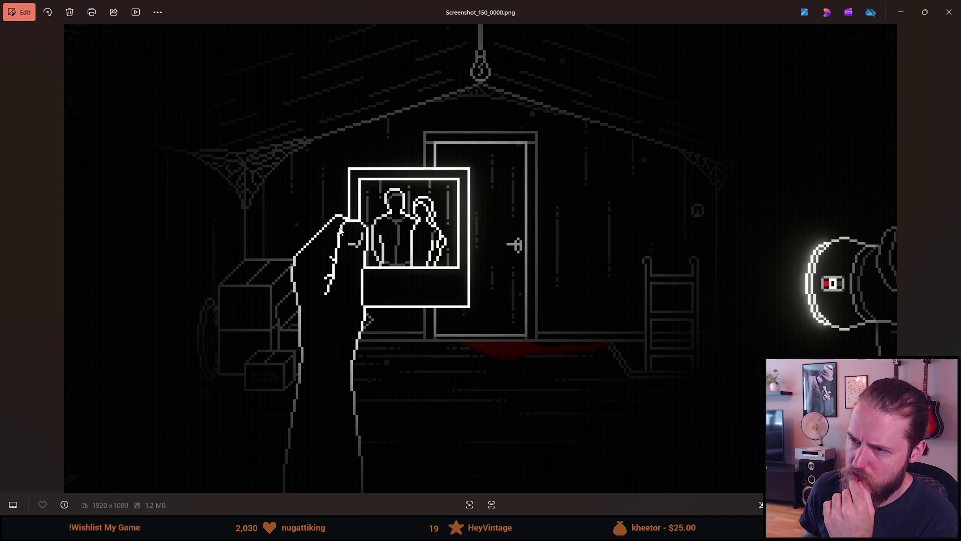
{"action": "key", "text": "Right"}
{"action": "key", "text": "Right"}
{"action": "key", "text": "Left"}
{"action": "key", "text": "Right"}
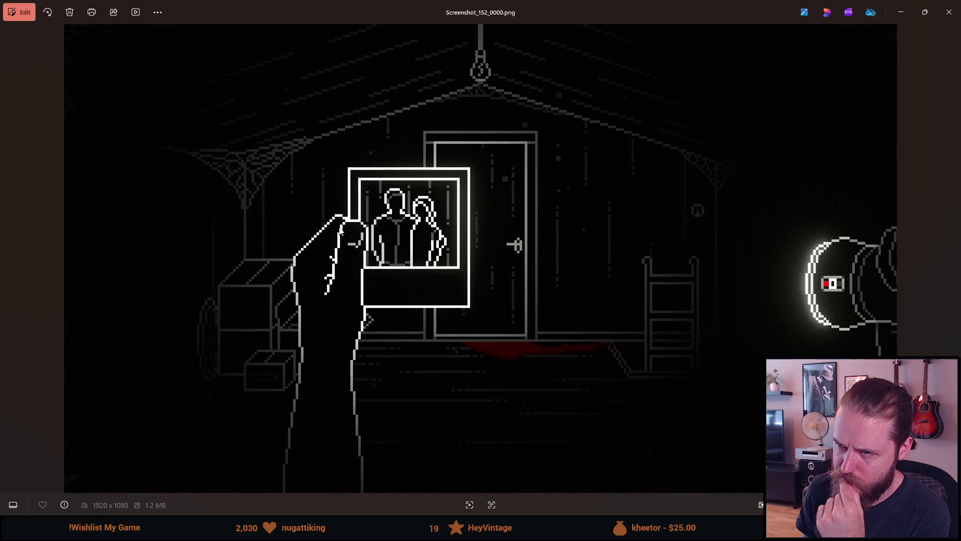
{"action": "key", "text": "Left"}
{"action": "key", "text": "Left"}
{"action": "key", "text": "Right"}
{"action": "key", "text": "Left"}
{"action": "key", "text": "Right"}
{"action": "key", "text": "Left"}
{"action": "key", "text": "Right"}
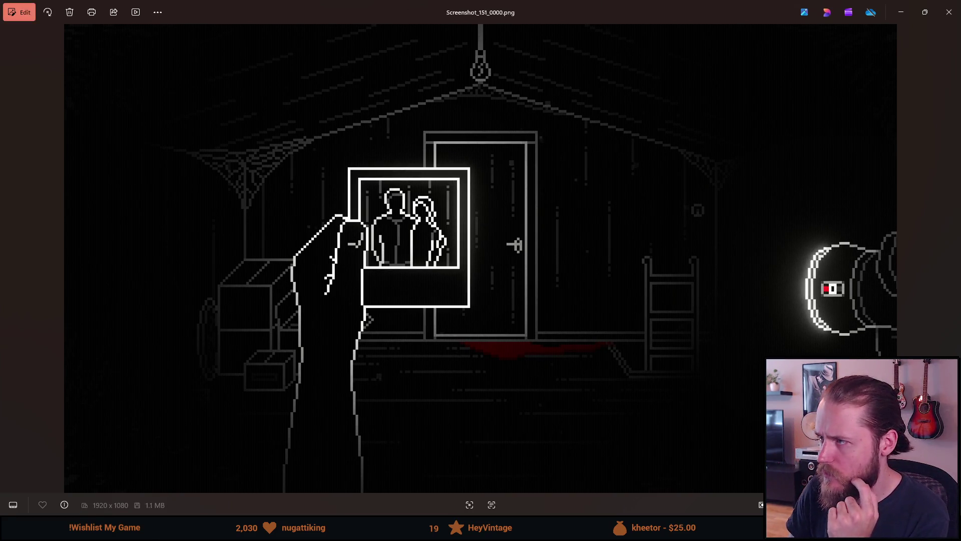
{"action": "left_click", "coordinate": [949, 12]}
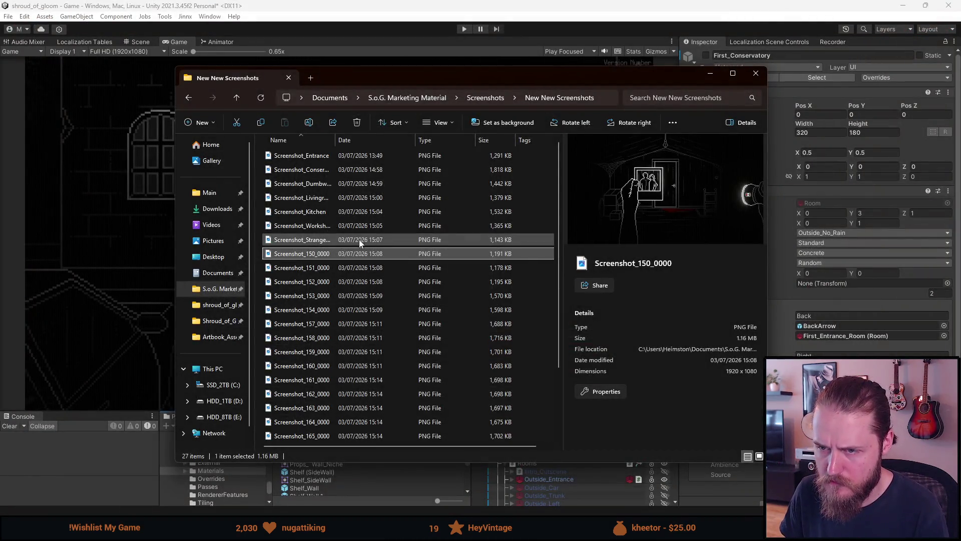
Step: Delete the duplicate attic shots Screenshot_152_0000 and Screenshot_150_0000
{"action": "left_click", "coordinate": [343, 267]}
{"action": "left_click", "coordinate": [341, 282]}
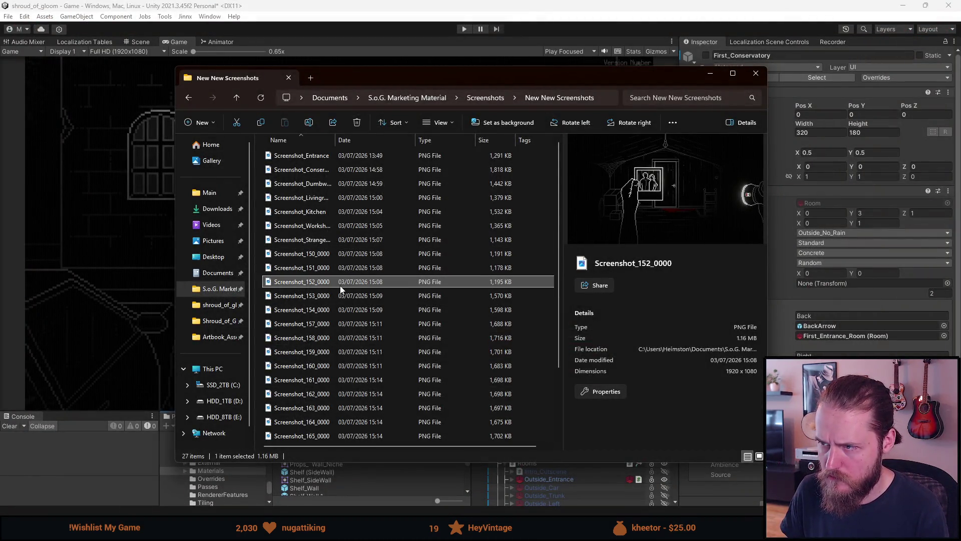
{"action": "key", "text": "Delete"}
{"action": "left_click", "coordinate": [332, 254]}
{"action": "key", "text": "Delete"}
Step: Rename Screenshot_151_0000 to Screenshot_Attic
{"action": "left_click", "coordinate": [330, 254]}
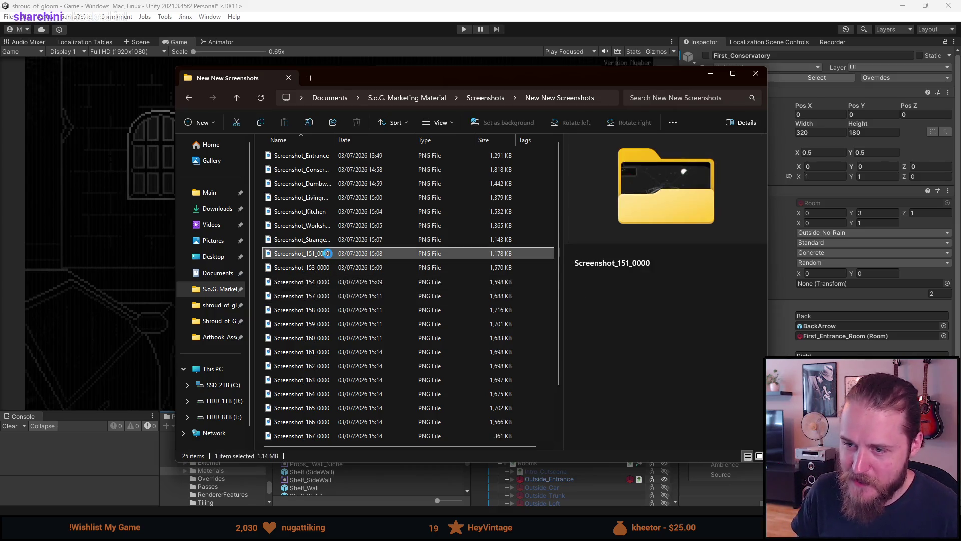
{"action": "right_click", "coordinate": [330, 254]}
{"action": "left_click", "coordinate": [357, 493]}
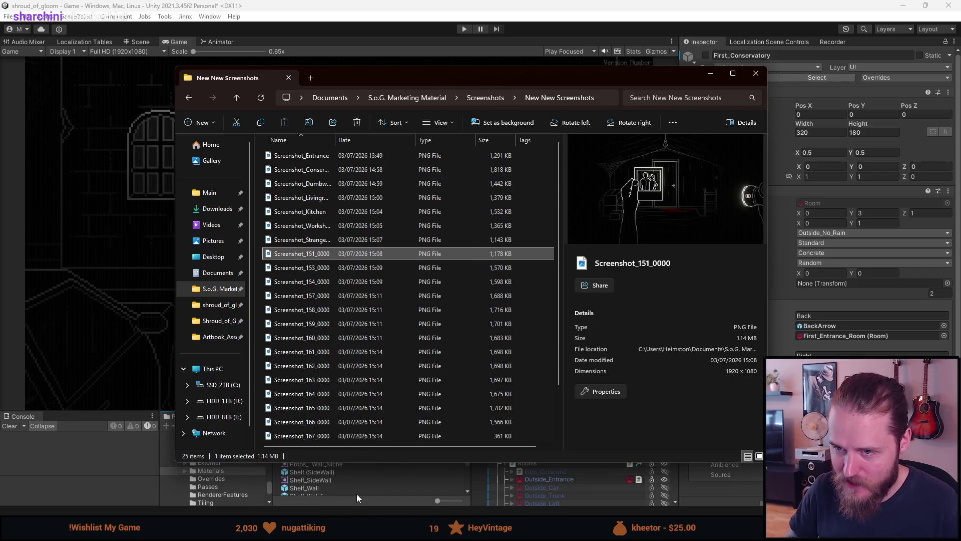
{"action": "key", "text": "End"}
{"action": "key", "text": "BackSpace"}
{"action": "key", "text": "BackSpace"}
{"action": "key", "text": "BackSpace"}
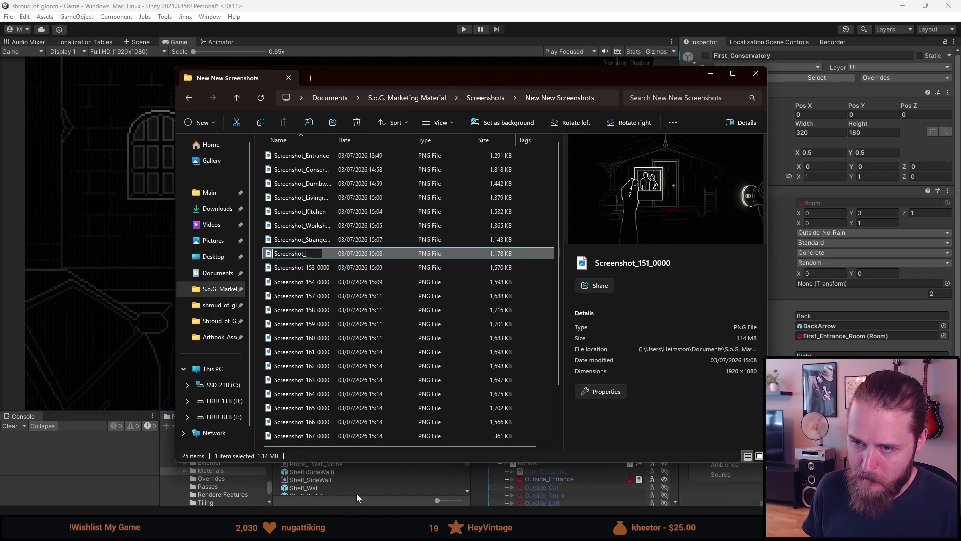
{"action": "type", "text": "Ar"}
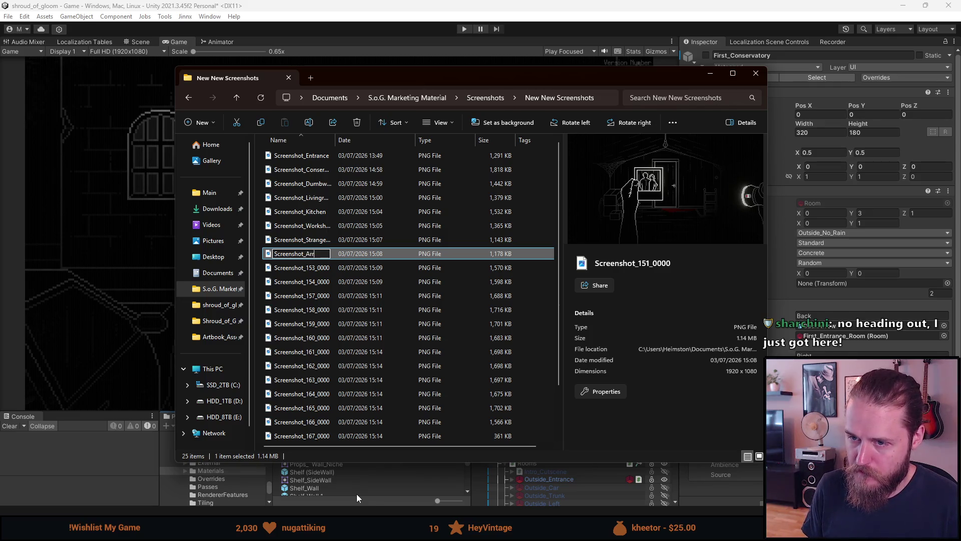
{"action": "key", "text": "Return"}
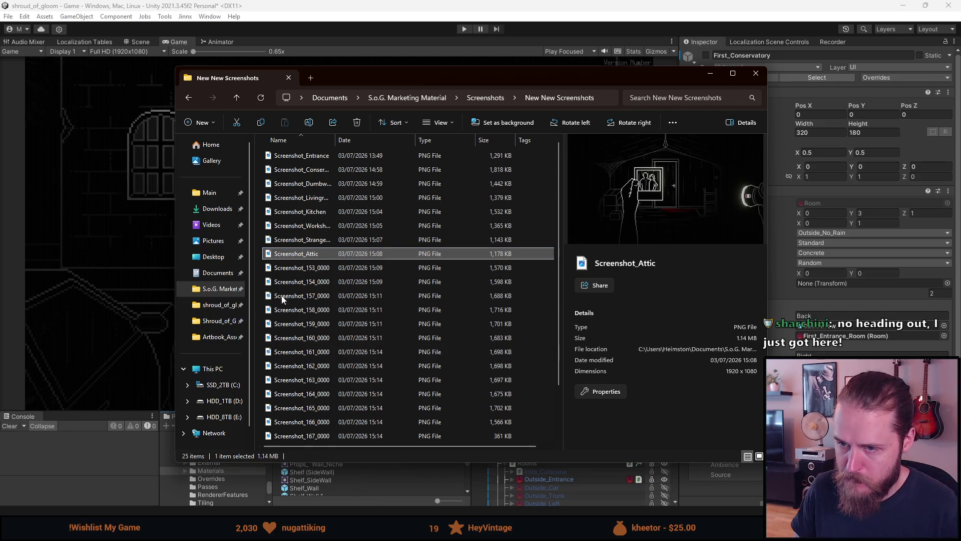
{"action": "left_click", "coordinate": [298, 268]}
{"action": "double_click", "coordinate": [299, 268]}
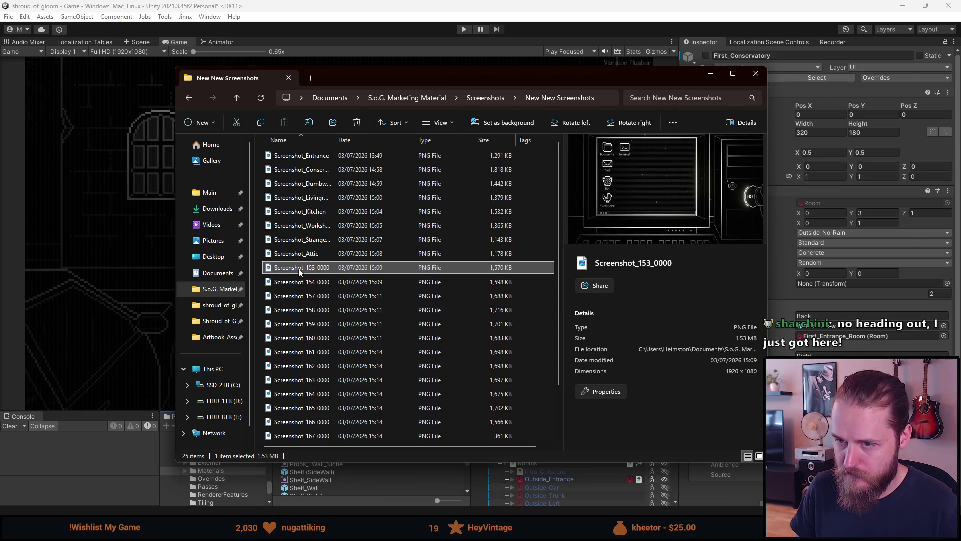
Step: Compare the computer-desktop shot 153 with the map scene and similar shot 154, then close Photos
{"action": "key", "text": "Right"}
{"action": "key", "text": "Right"}
{"action": "key", "text": "Left"}
{"action": "key", "text": "Left"}
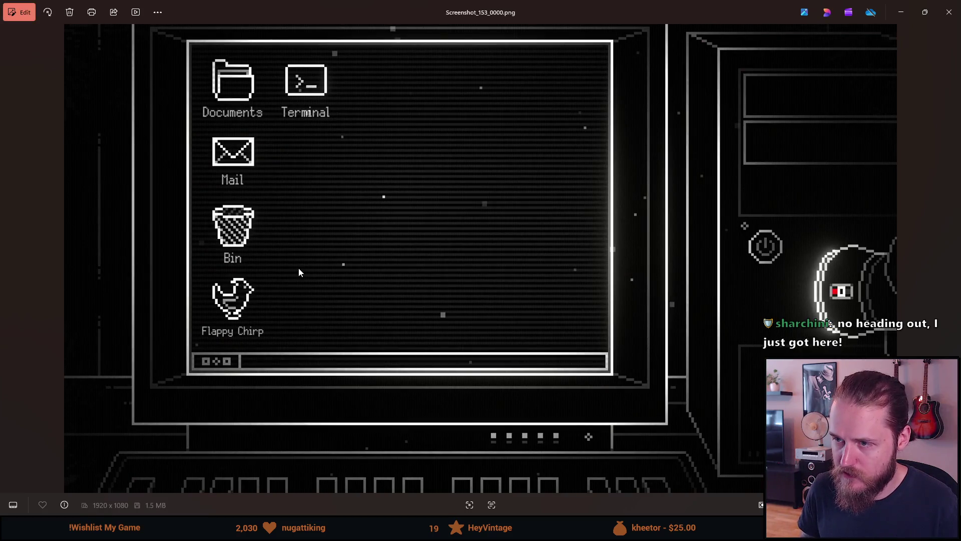
{"action": "key", "text": "Right"}
{"action": "key", "text": "Left"}
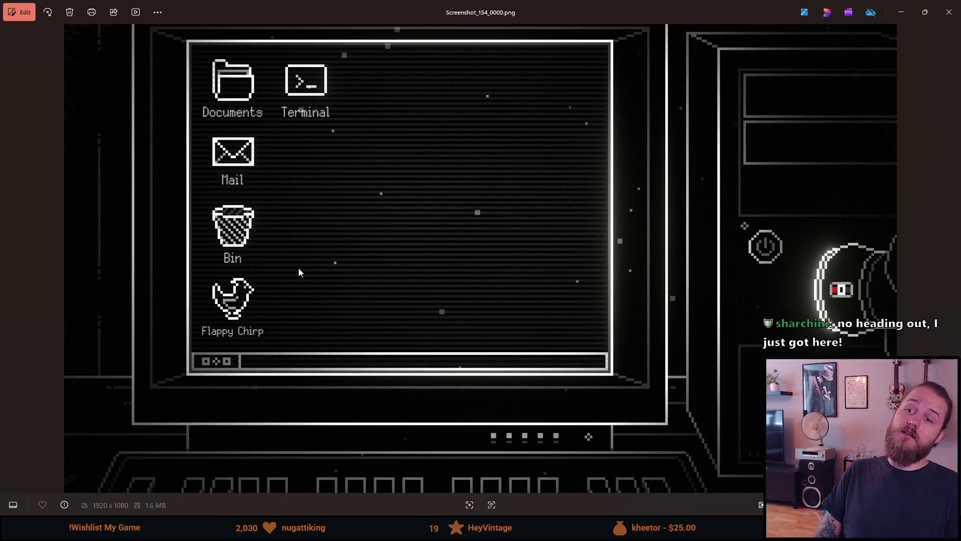
{"action": "key", "text": "Right"}
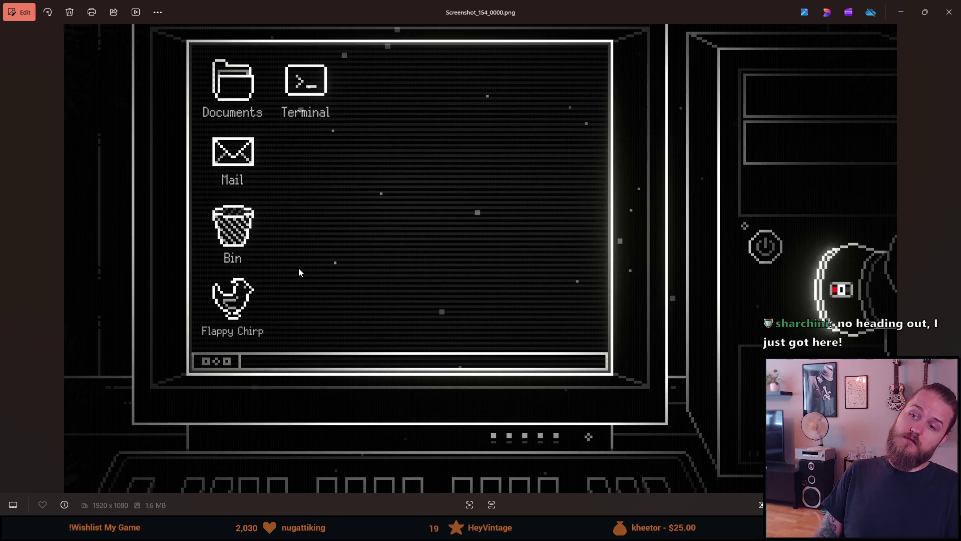
{"action": "left_click", "coordinate": [940, 10]}
Step: Delete Screenshot_154_0000, rename 153 to Screenshot_Computer, and open map shot 157
{"action": "left_click", "coordinate": [347, 278]}
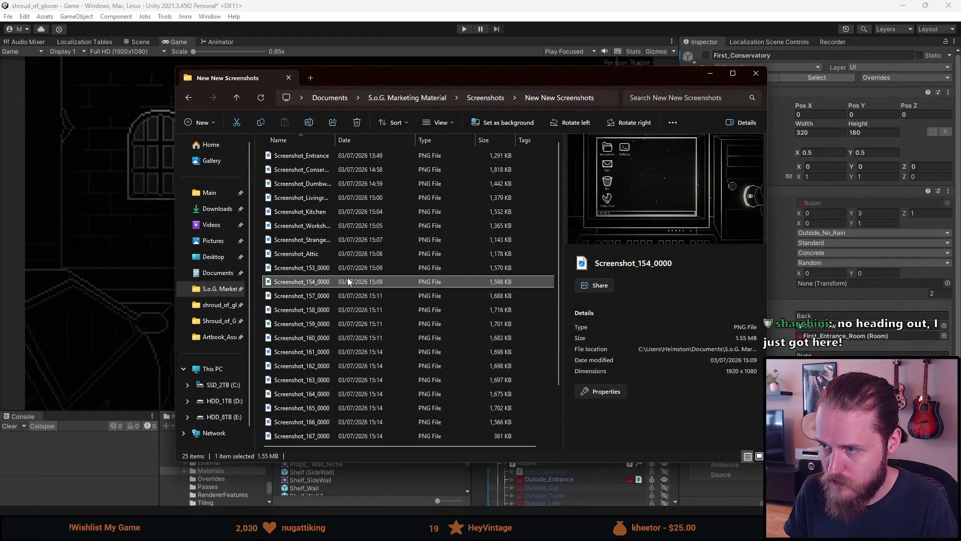
{"action": "key", "text": "Delete"}
{"action": "left_click", "coordinate": [345, 269]}
{"action": "right_click", "coordinate": [344, 269]}
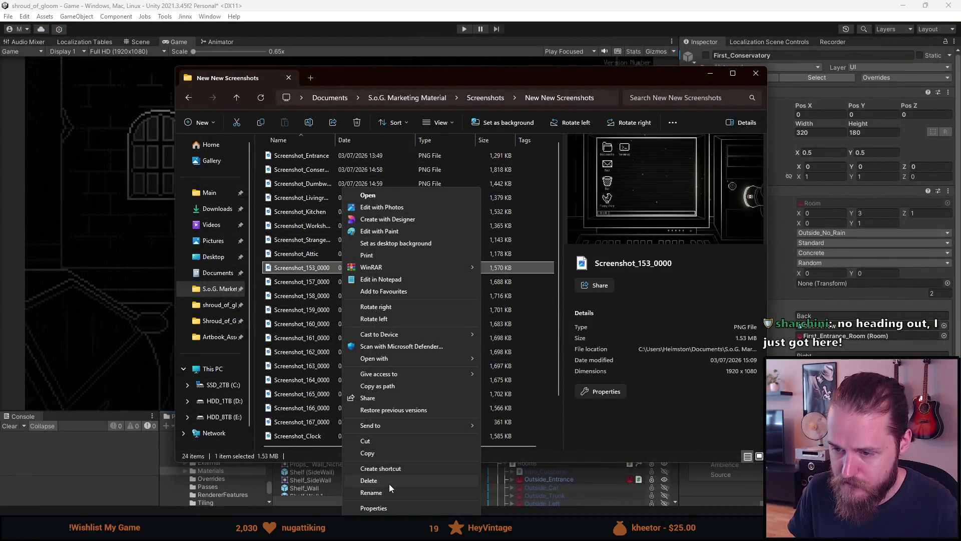
{"action": "left_click", "coordinate": [387, 491]}
{"action": "type", "text": "Screenshot_Co"}
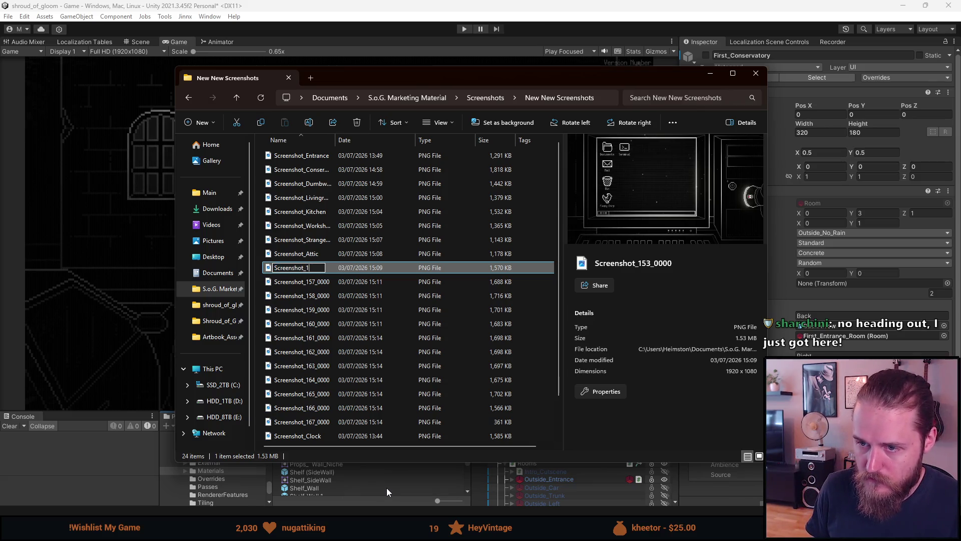
{"action": "type", "text": "mputer"}
{"action": "key", "text": "Return"}
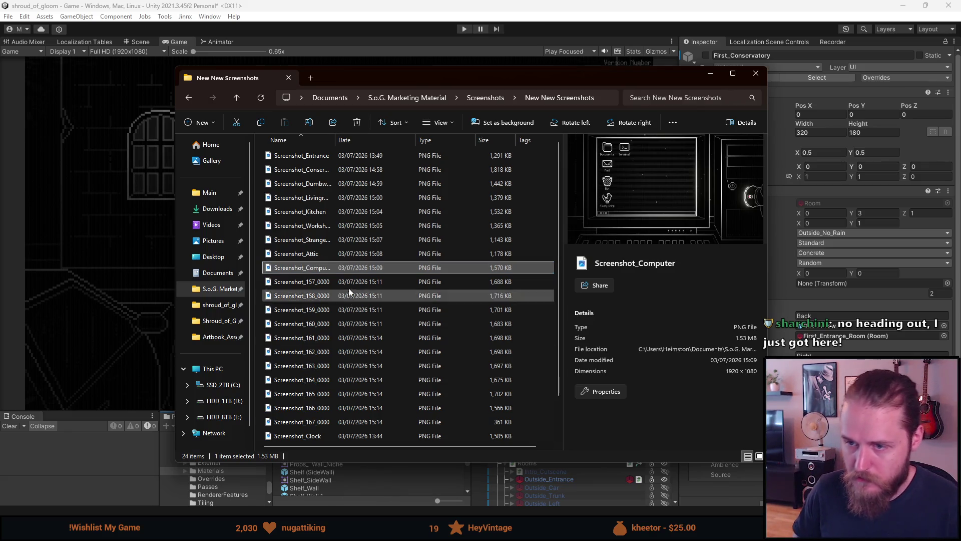
{"action": "left_click", "coordinate": [335, 280]}
{"action": "double_click", "coordinate": [332, 280]}
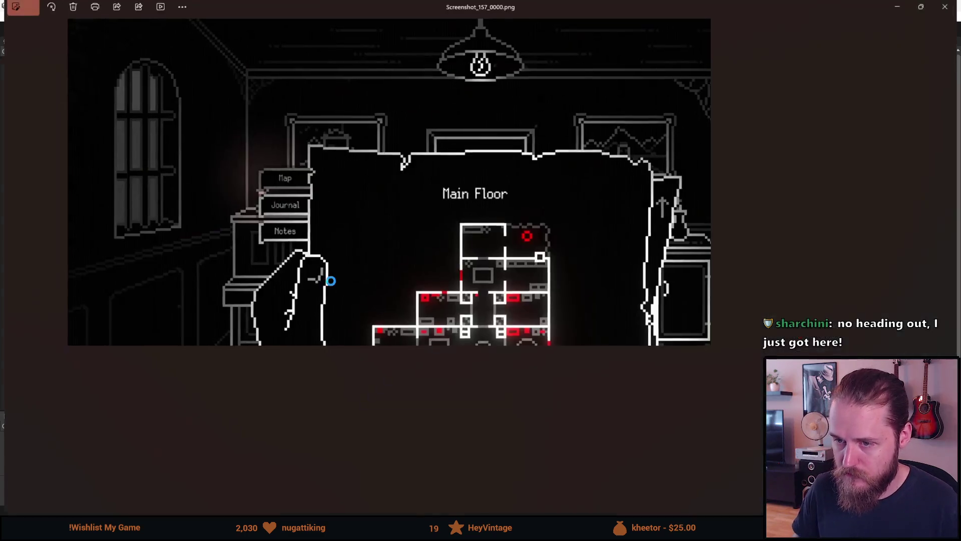
Step: Flip between map screenshots 157, 158 and 159 to compare them, then close Photos
{"action": "key", "text": "Right"}
{"action": "key", "text": "Right"}
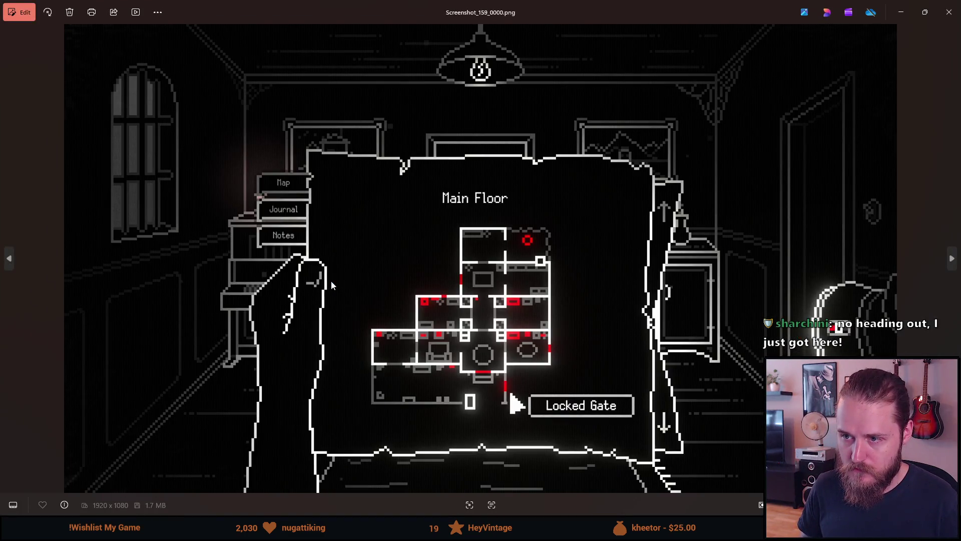
{"action": "key", "text": "Left"}
{"action": "key", "text": "Right"}
{"action": "key", "text": "Left"}
{"action": "key", "text": "Right"}
{"action": "key", "text": "Left"}
{"action": "key", "text": "Left"}
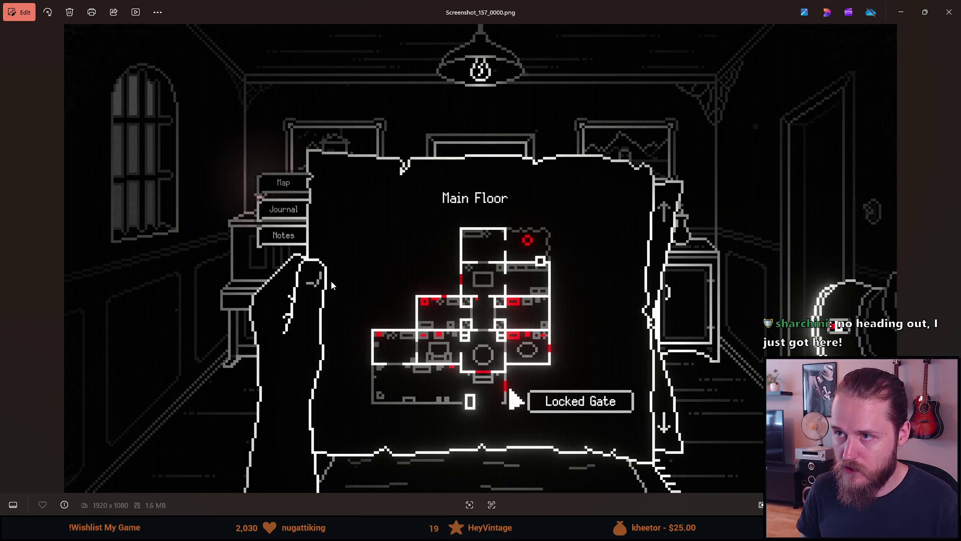
{"action": "key", "text": "Right"}
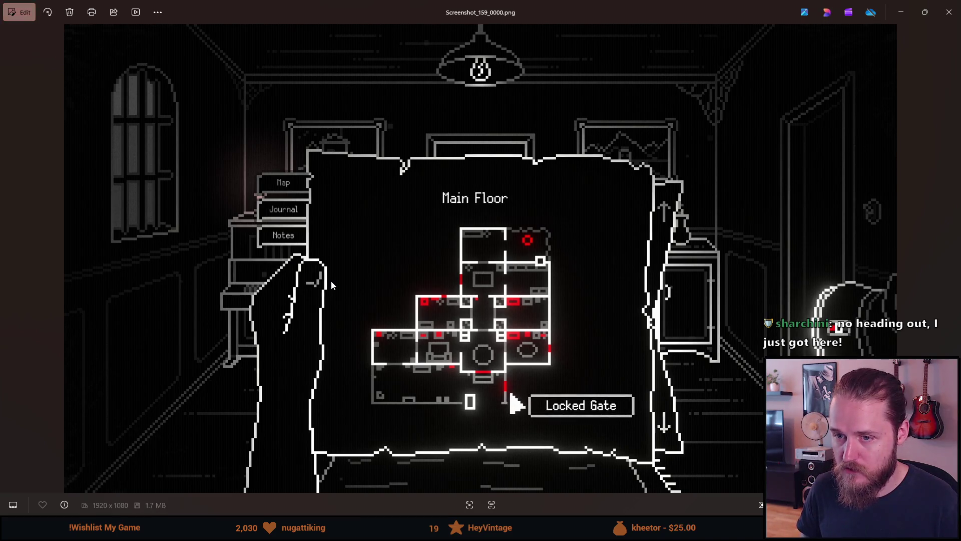
{"action": "left_click", "coordinate": [948, 12]}
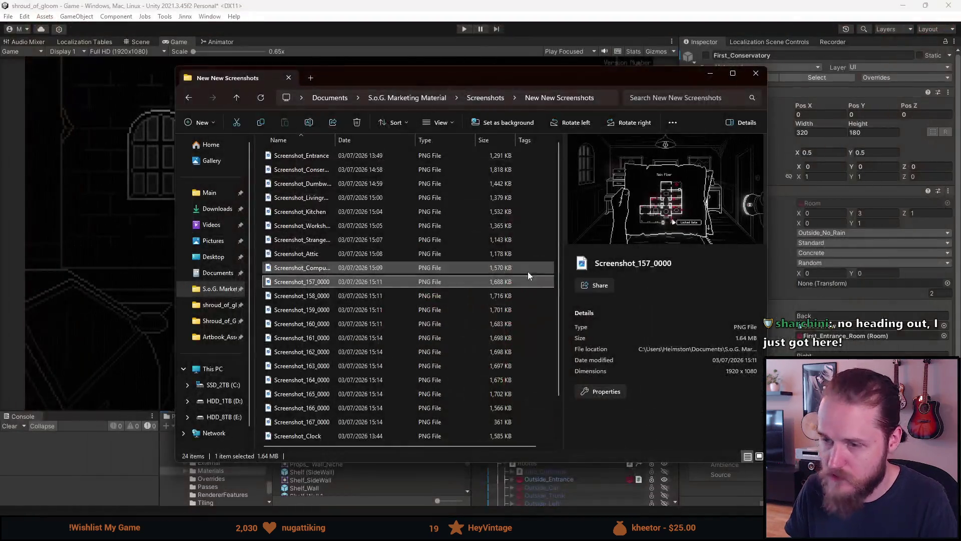
Step: Delete Screenshot_157_0000, then compare map shot 159 with 160 in Photos and close it
{"action": "key", "text": "Delete"}
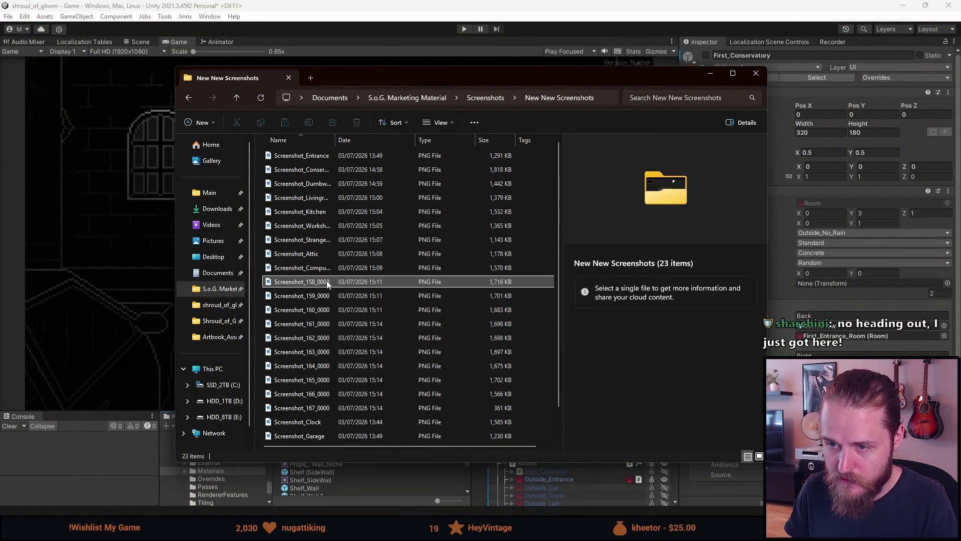
{"action": "left_click", "coordinate": [325, 296]}
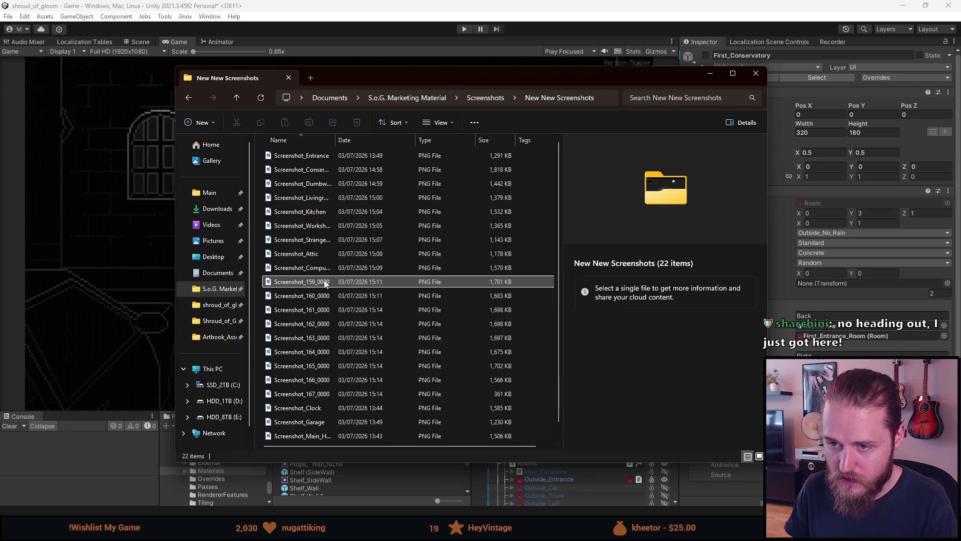
{"action": "double_click", "coordinate": [325, 283]}
{"action": "key", "text": "Right"}
{"action": "key", "text": "Left"}
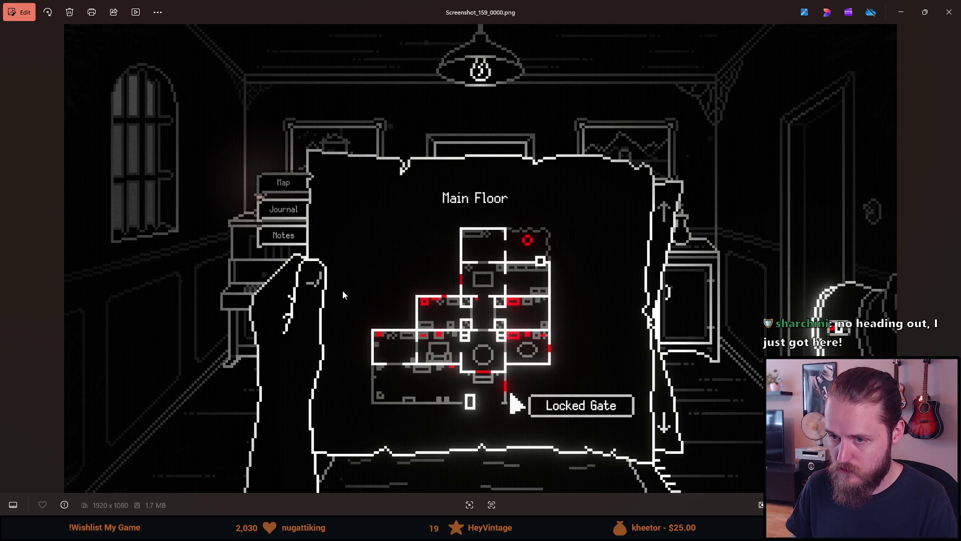
{"action": "key", "text": "Right"}
{"action": "key", "text": "Left"}
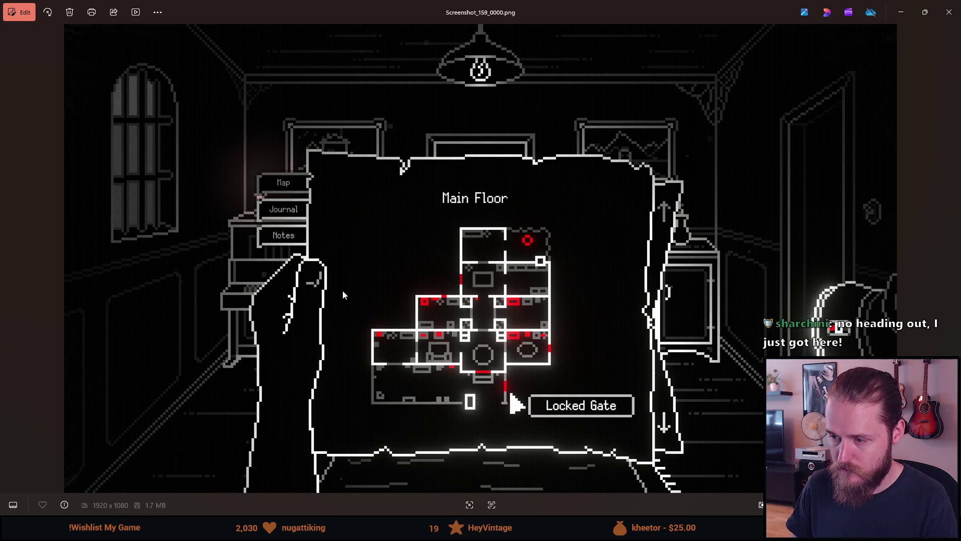
{"action": "key", "text": "Right"}
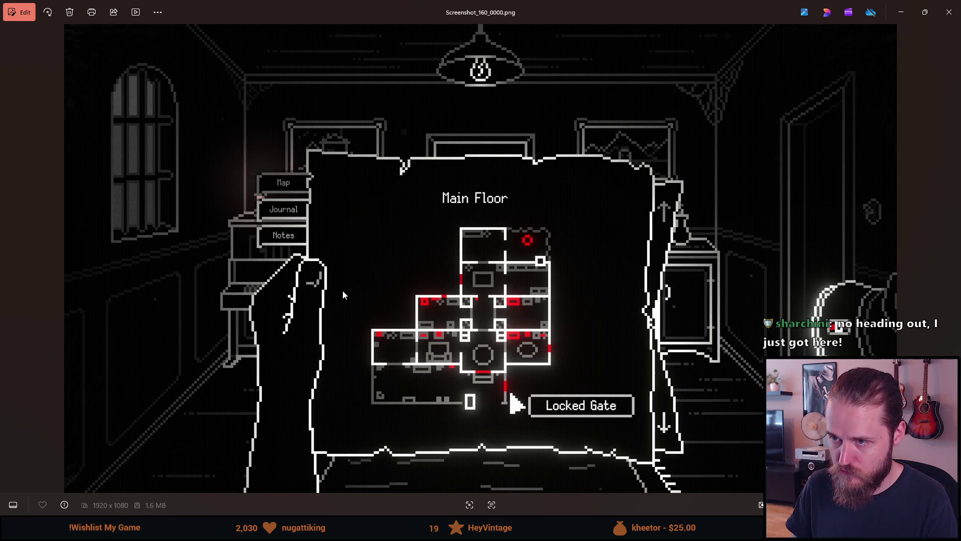
{"action": "key", "text": "Right"}
{"action": "key", "text": "Left"}
{"action": "left_click", "coordinate": [949, 12]}
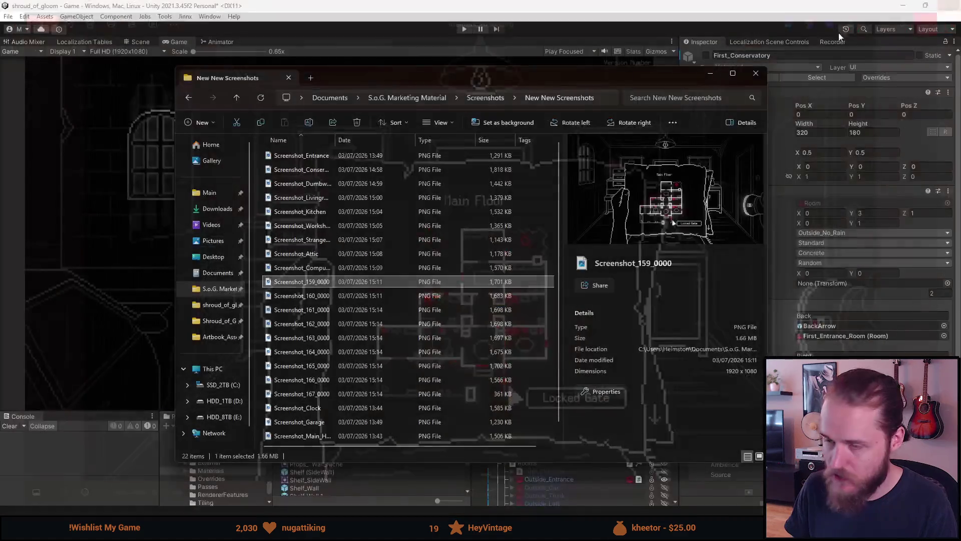
Step: Delete Screenshot_159_0000 and rename Screenshot_160_0000 to Screenshot_Map
{"action": "key", "text": "Delete"}
{"action": "right_click", "coordinate": [326, 283]}
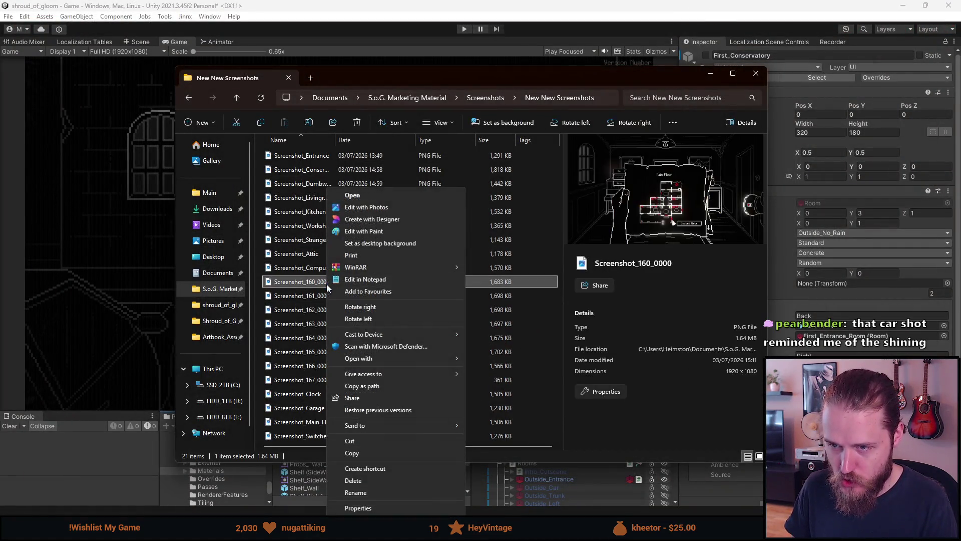
{"action": "left_click", "coordinate": [358, 491]}
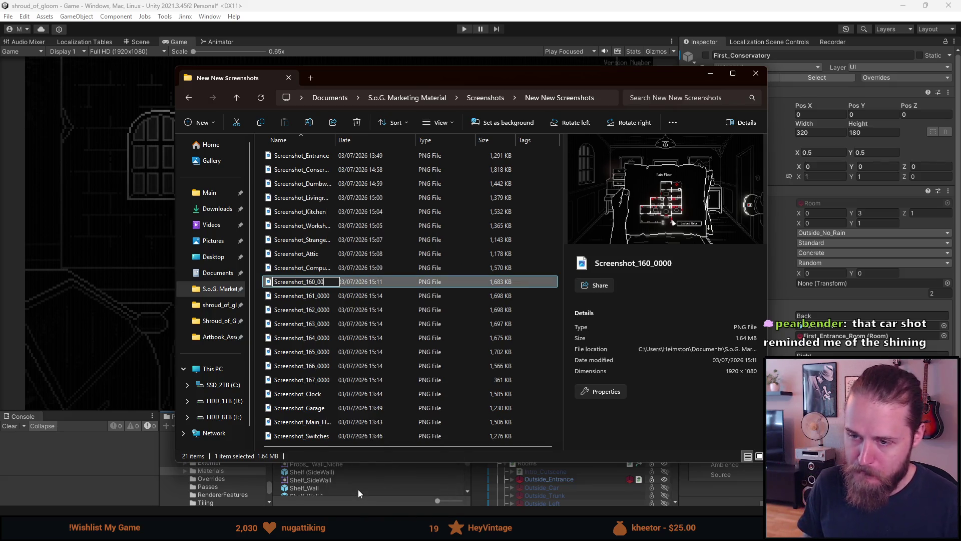
{"action": "key", "text": "BackSpace"}
{"action": "key", "text": "BackSpace"}
{"action": "key", "text": "BackSpace"}
{"action": "type", "text": "M"}
{"action": "type", "text": "ap"}
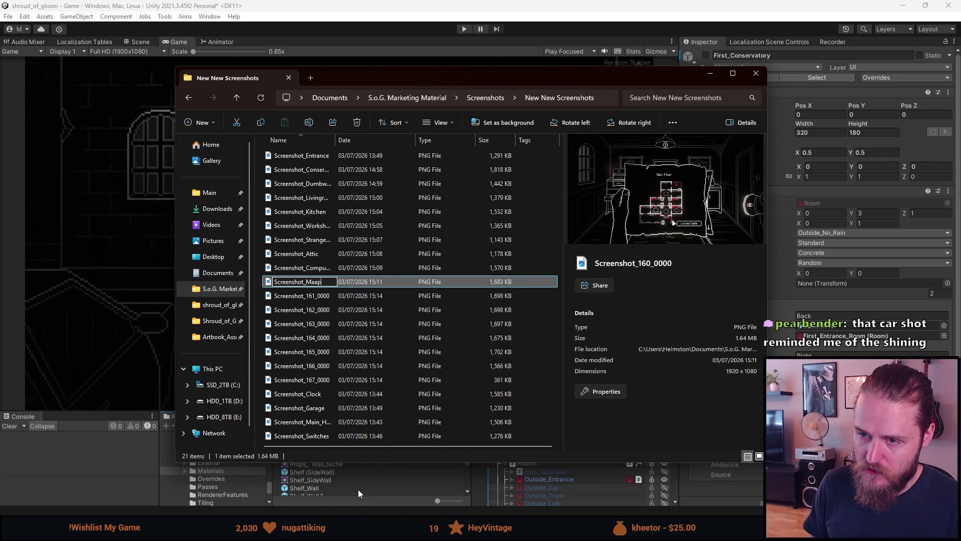
{"action": "key", "text": "Return"}
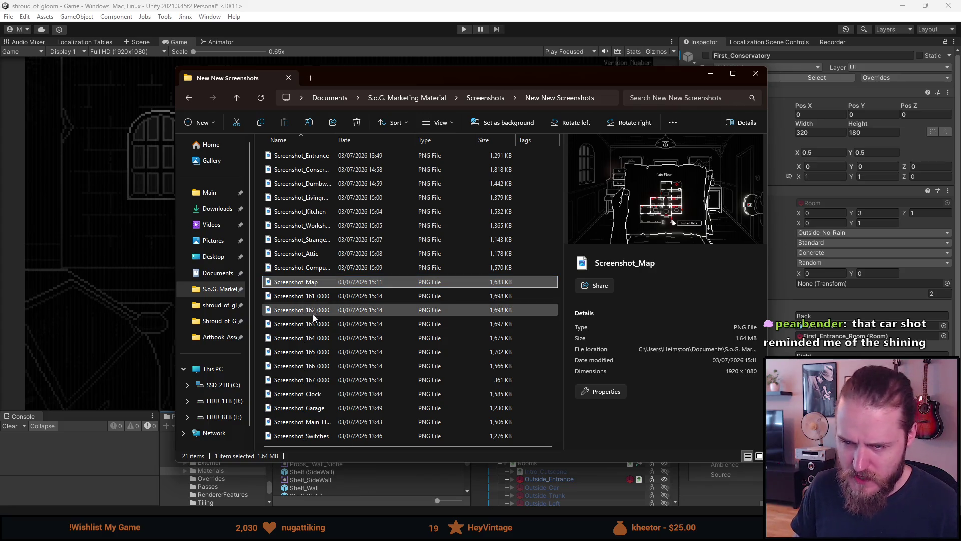
Step: Open the car shot Screenshot_161_0000 in Photos and step ahead to the next frame
{"action": "left_click", "coordinate": [313, 300]}
{"action": "double_click", "coordinate": [313, 299]}
{"action": "key", "text": "Right"}
{"action": "key", "text": "Right"}
{"action": "key", "text": "Right"}
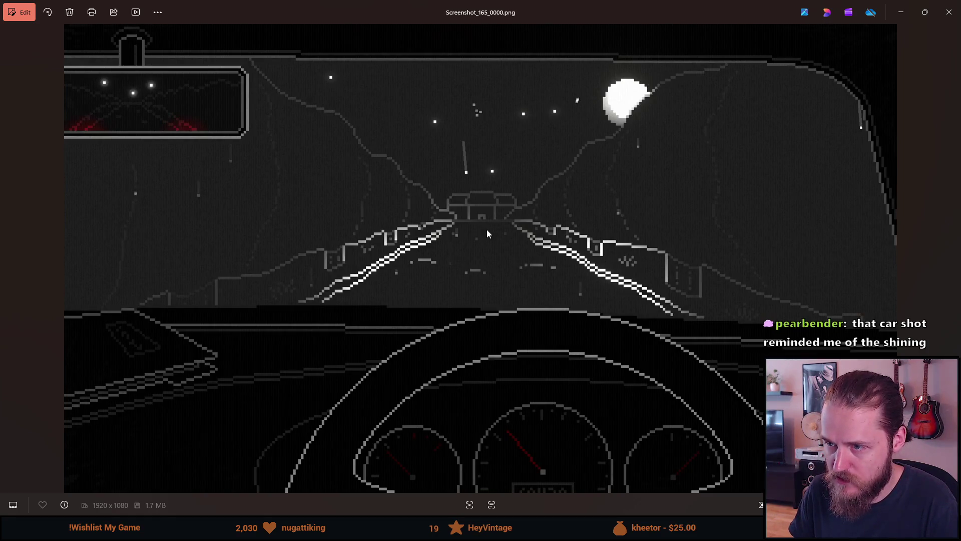
Step: Compare night-drive car frames 164, 165 and 166, then close Photos
{"action": "key", "text": "Right"}
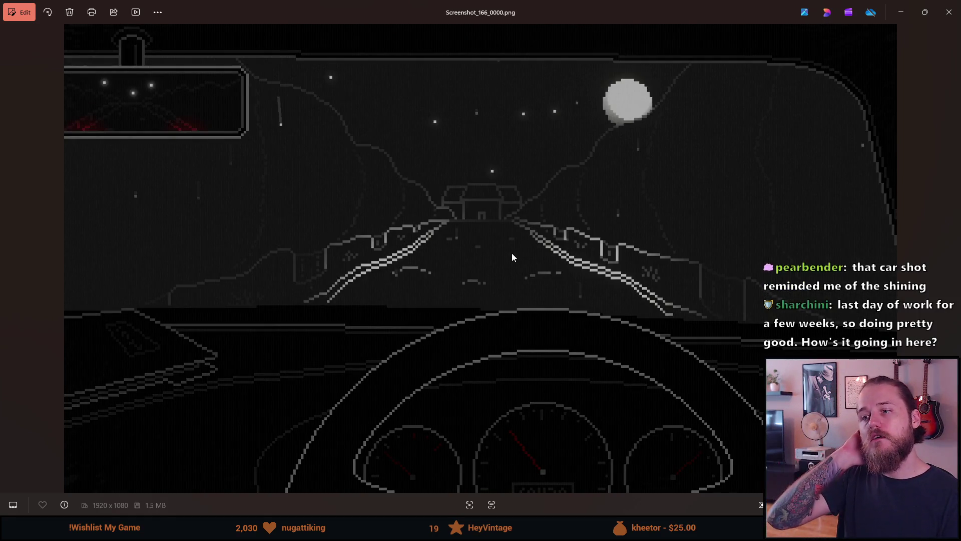
{"action": "key", "text": "Left"}
{"action": "key", "text": "Left"}
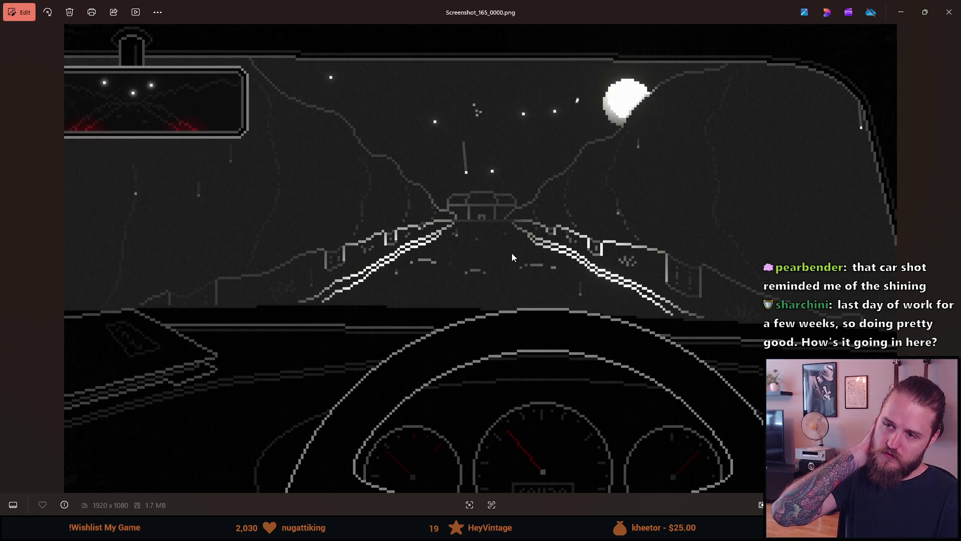
{"action": "key", "text": "Right"}
{"action": "key", "text": "Right"}
{"action": "key", "text": "Left"}
{"action": "key", "text": "Left"}
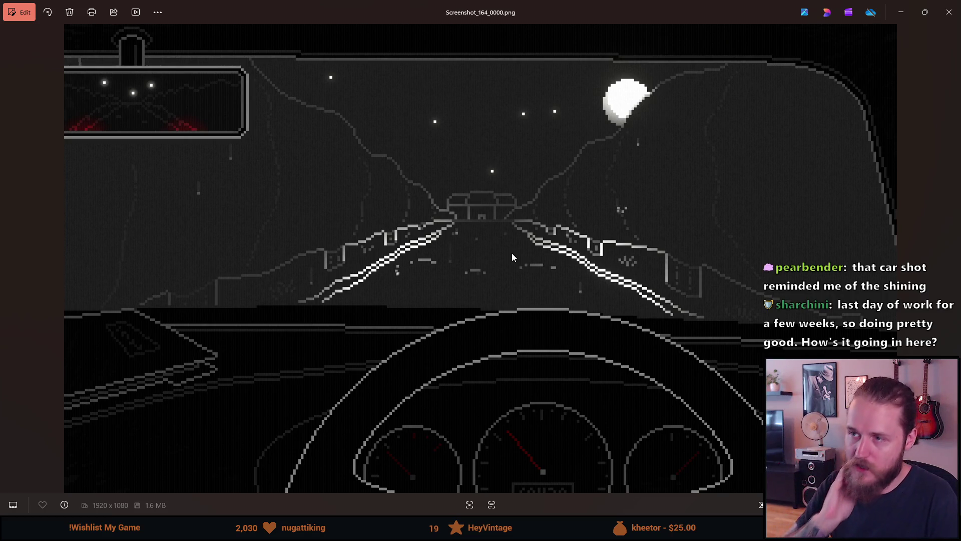
{"action": "key", "text": "Right"}
{"action": "key", "text": "Left"}
{"action": "key", "text": "Right"}
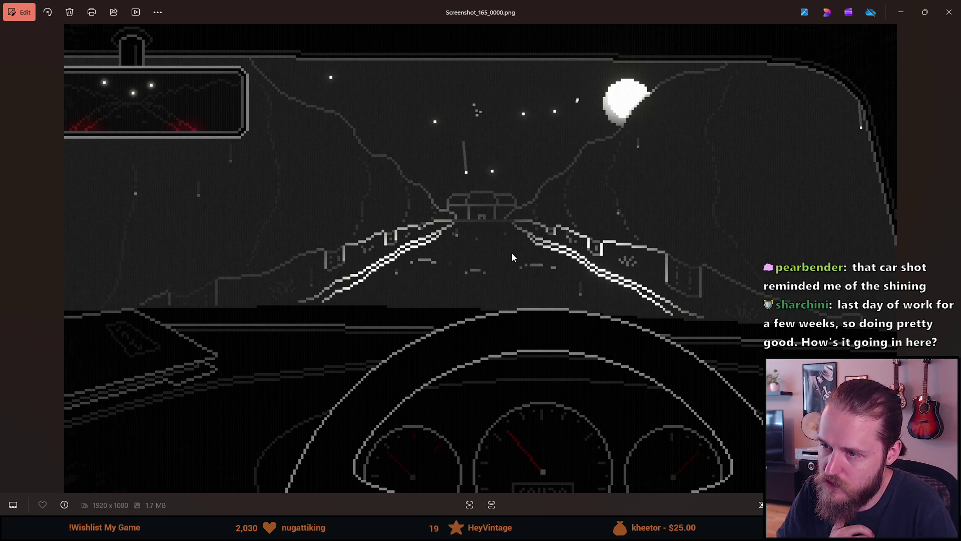
{"action": "left_click", "coordinate": [950, 12]}
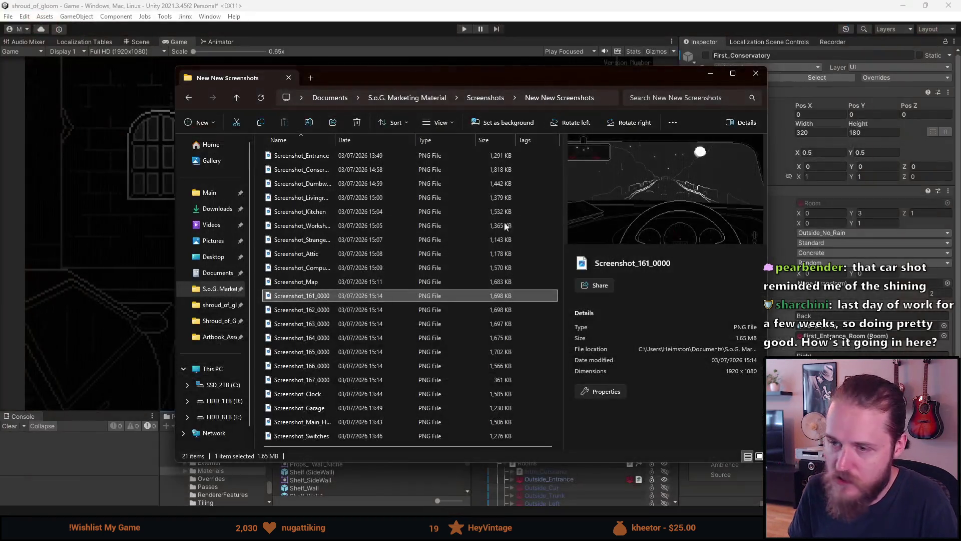
Step: Delete car frames Screenshot_161_0000, 162 and 163
{"action": "key", "text": "Delete"}
{"action": "left_click", "coordinate": [329, 299]}
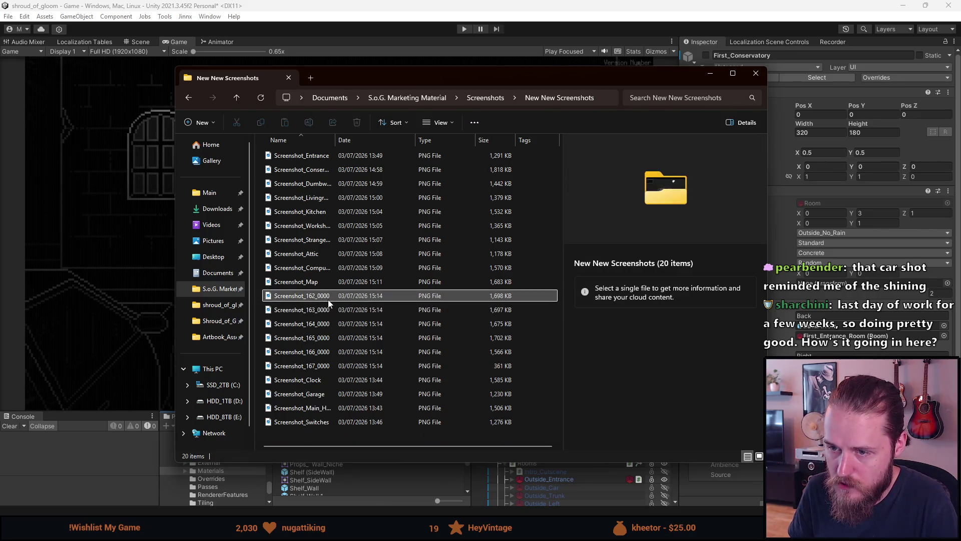
{"action": "key", "text": "Delete"}
{"action": "key", "text": "Delete"}
Step: Delete the extra car frames 164, 166 and 167
{"action": "left_click", "coordinate": [328, 299]}
{"action": "key", "text": "Delete"}
{"action": "left_click", "coordinate": [329, 299]}
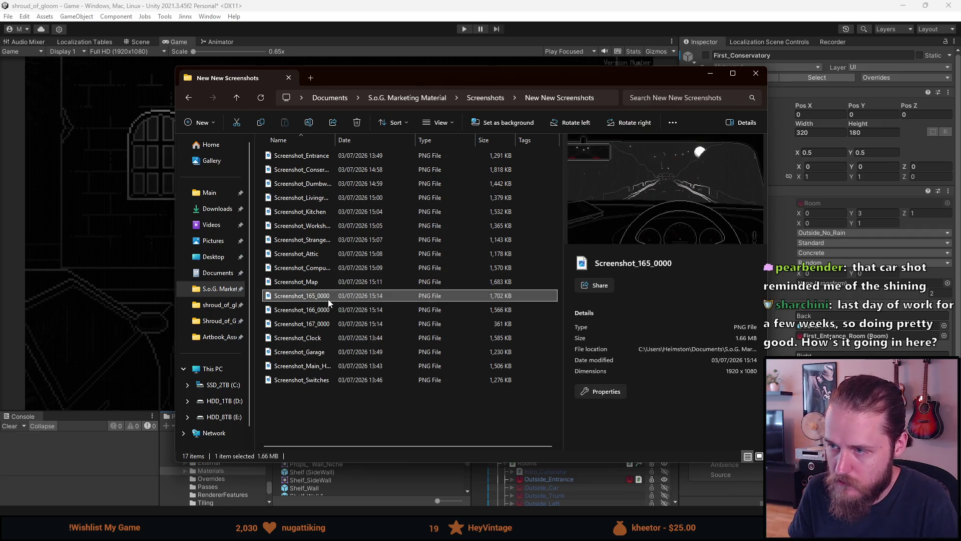
{"action": "left_click", "coordinate": [326, 309]}
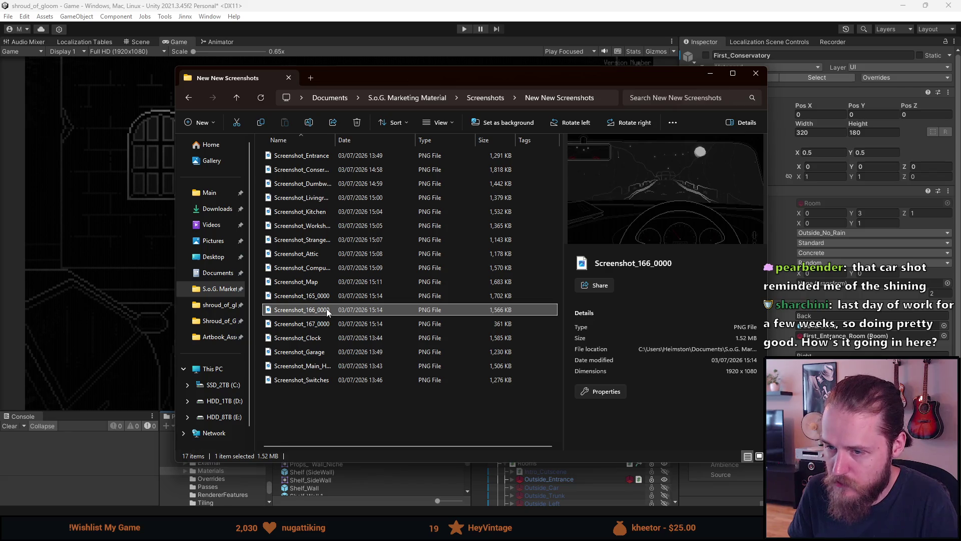
{"action": "key", "text": "Delete"}
{"action": "left_click", "coordinate": [326, 309]}
{"action": "key", "text": "Delete"}
Step: Rename Screenshot_165_0000 to Screenshot_Car and open Screenshot_Entrance in Photos
{"action": "left_click", "coordinate": [323, 296]}
{"action": "right_click", "coordinate": [323, 296]}
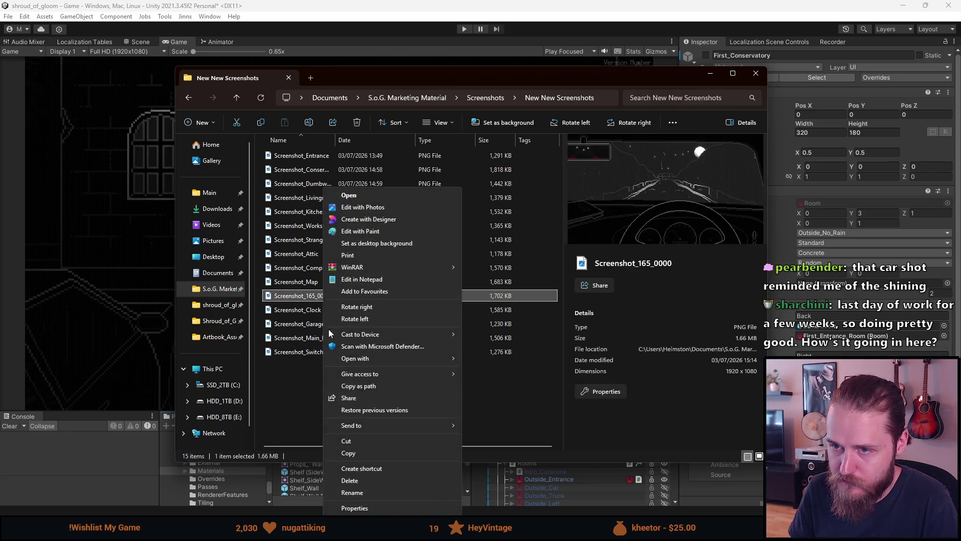
{"action": "left_click", "coordinate": [361, 488]}
{"action": "key", "text": "BackSpace"}
{"action": "key", "text": "BackSpace"}
{"action": "key", "text": "BackSpace"}
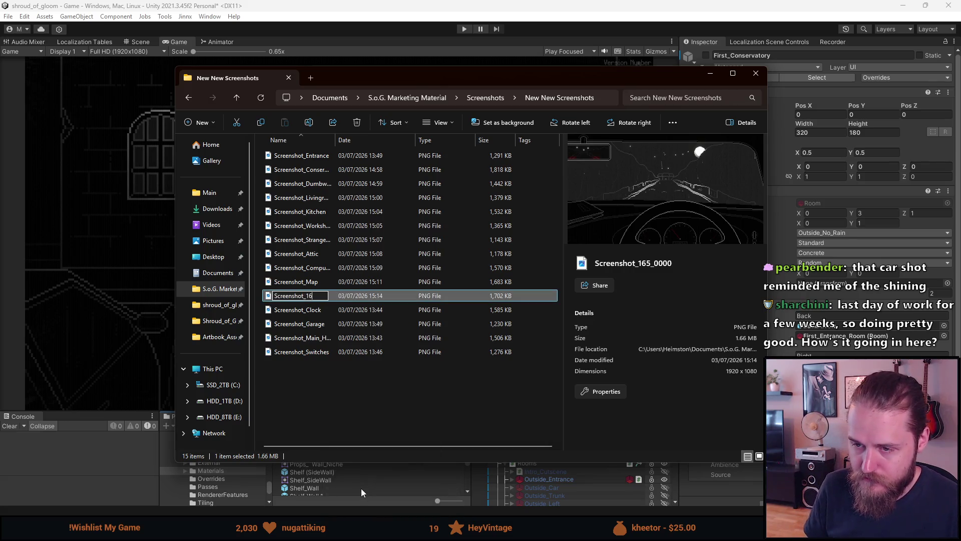
{"action": "type", "text": "Car"}
{"action": "key", "text": "Return"}
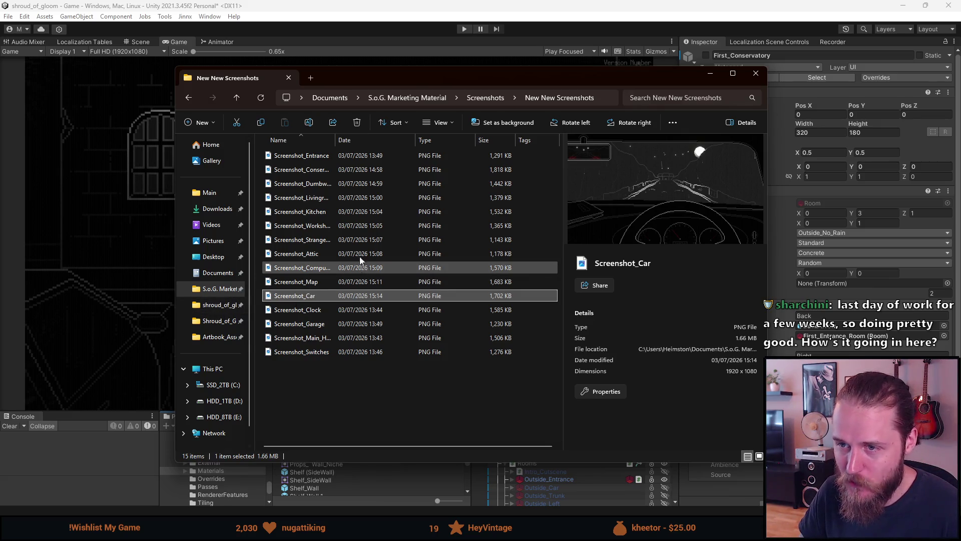
{"action": "left_click", "coordinate": [322, 159]}
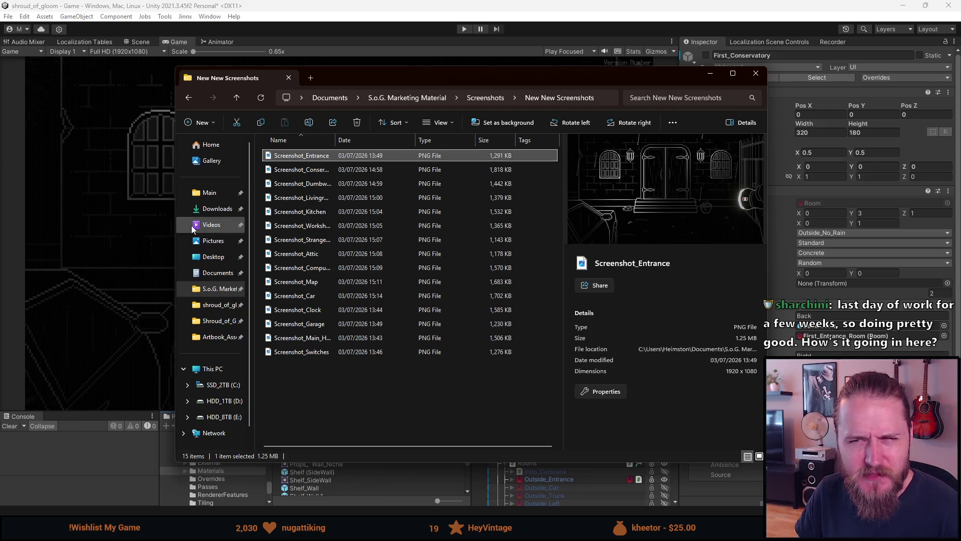
{"action": "double_click", "coordinate": [323, 157]}
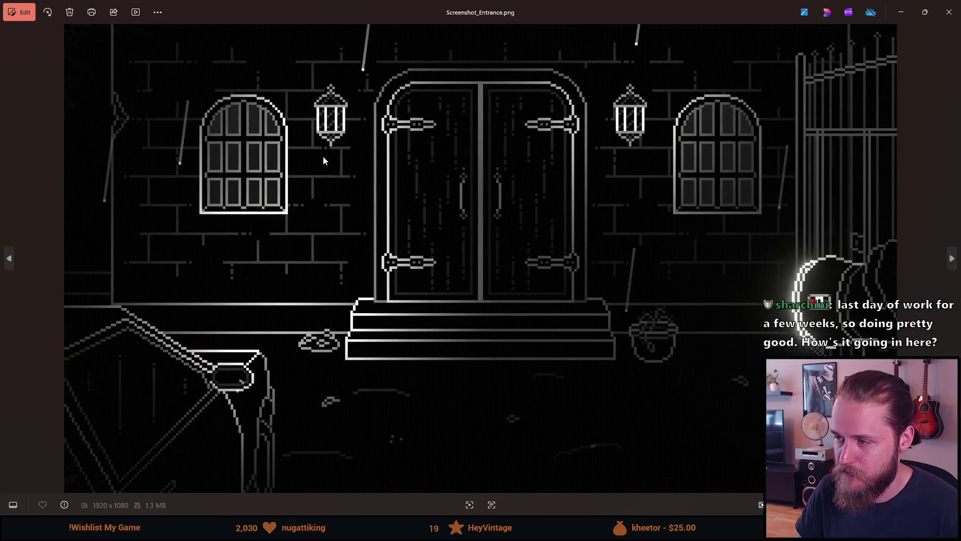
Step: Browse from Entrance to Garage and Kitchen, then Alt+Tab to the Steam store gallery
{"action": "key", "text": "Right"}
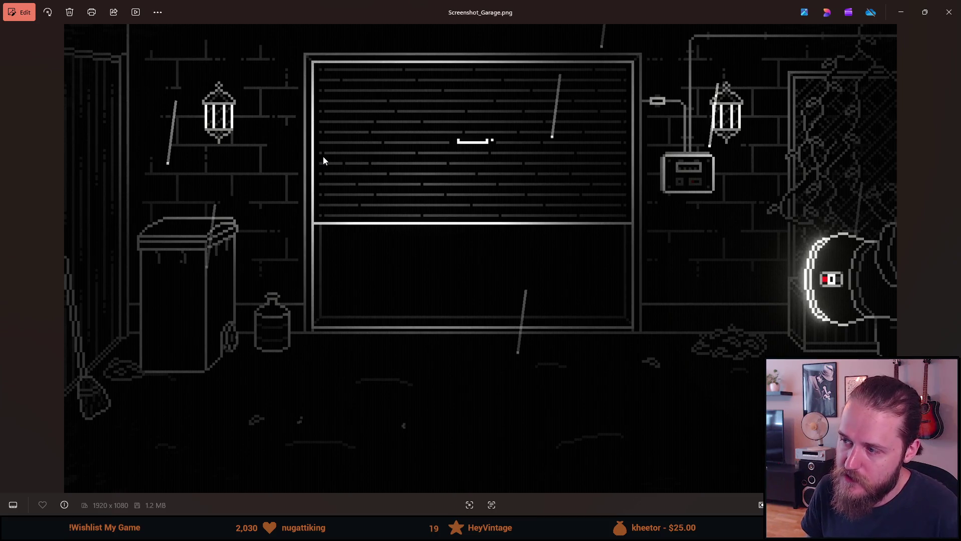
{"action": "key", "text": "Left"}
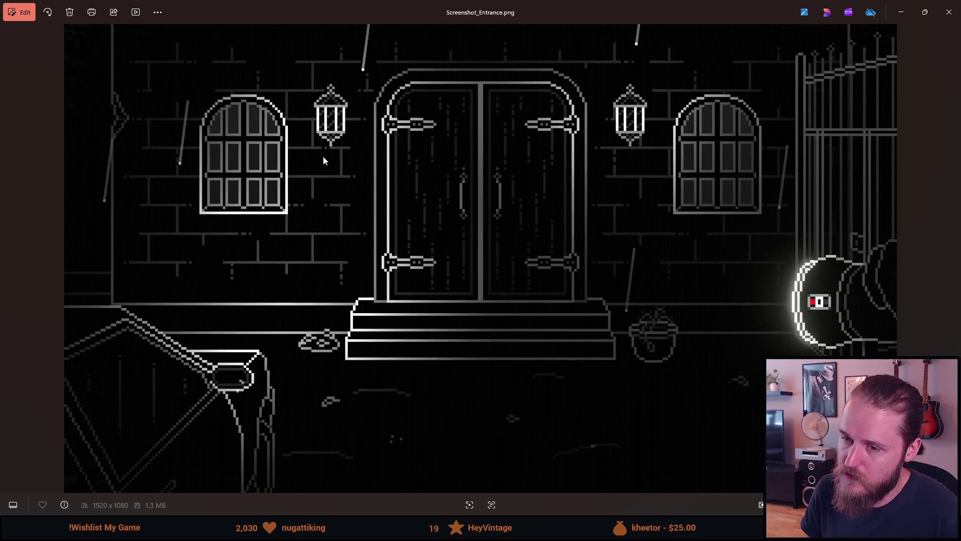
{"action": "key", "text": "Right"}
{"action": "key", "text": "Right"}
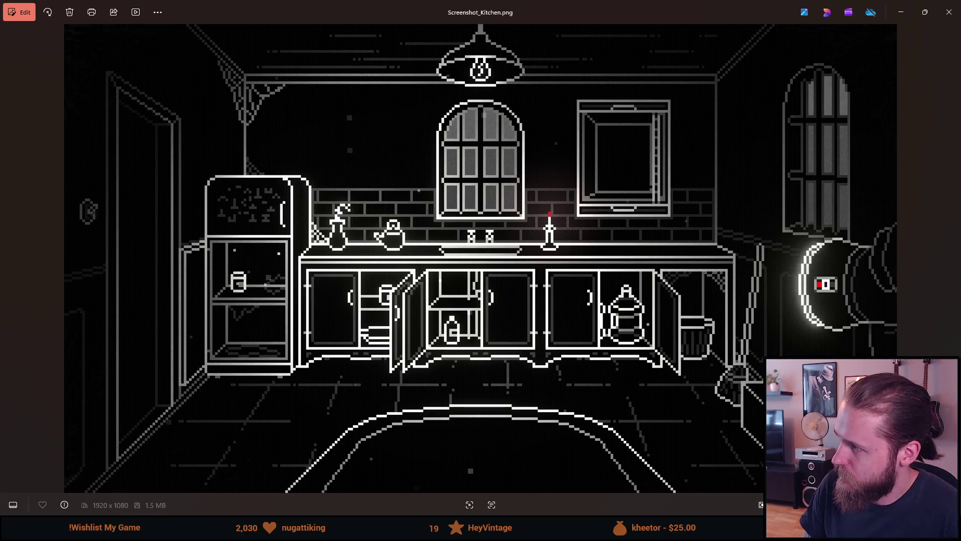
{"action": "key", "text": "alt+Tab"}
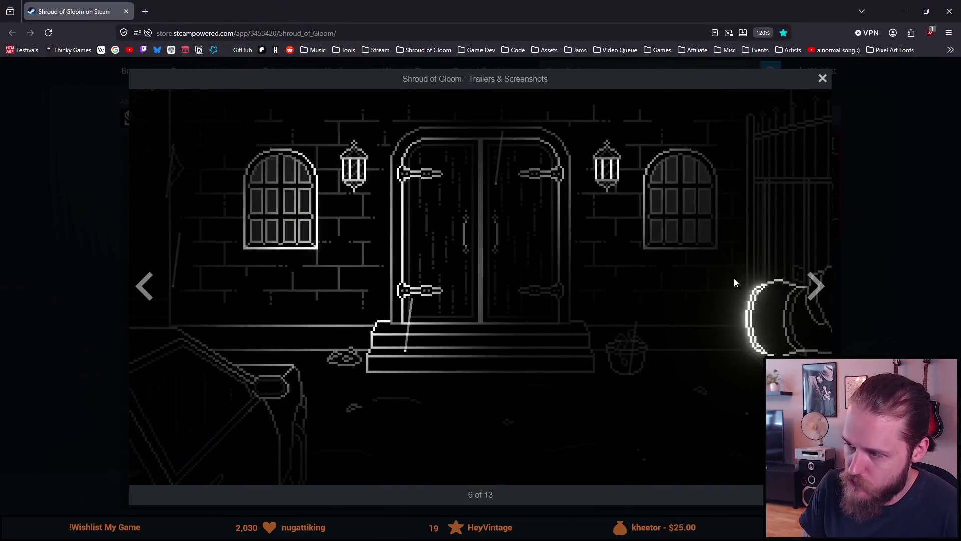
Step: Advance the Steam gallery to the kitchen image (8 of 13), then close the store page
{"action": "left_click", "coordinate": [820, 282]}
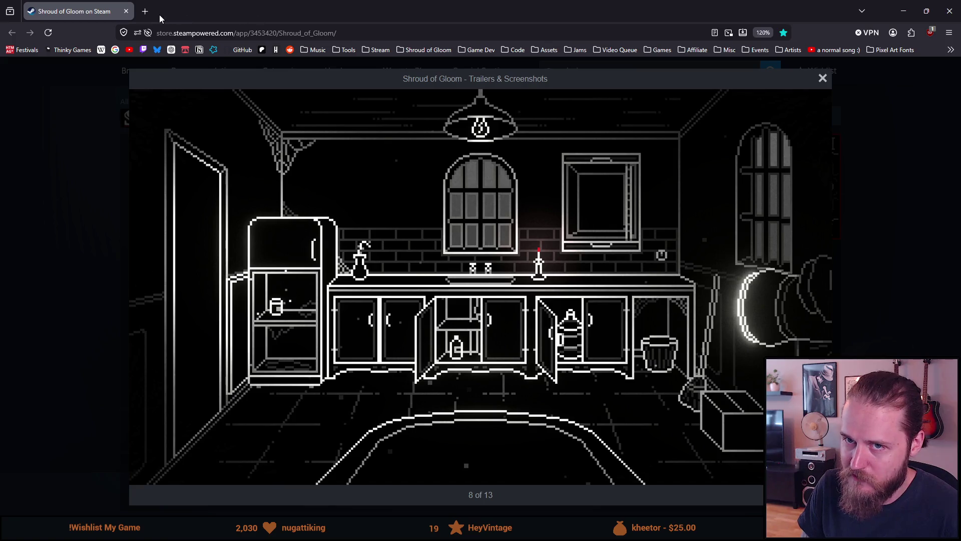
{"action": "left_click", "coordinate": [127, 12]}
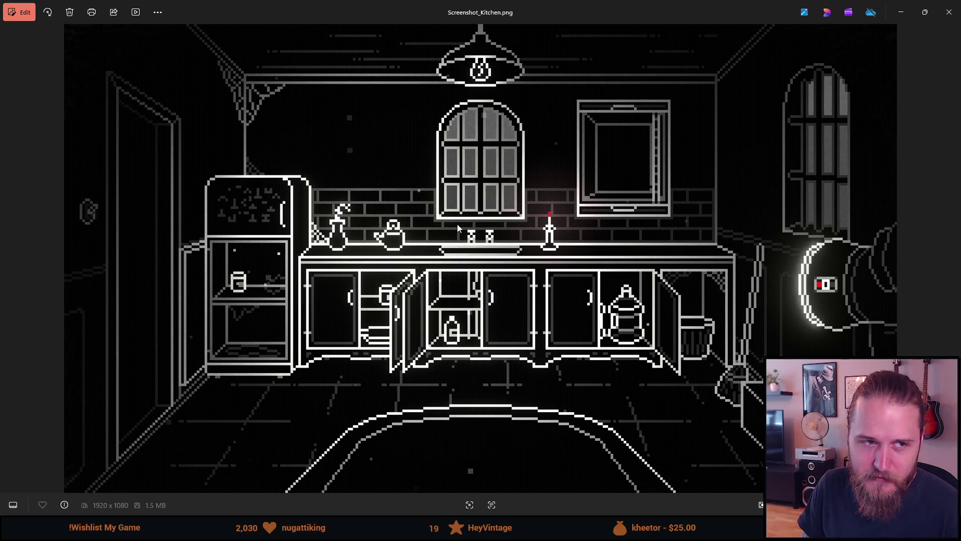
Step: Flip through the screenshots in Photos from Livingroom past Main Hall, Map and Switches to Car, then back to Attic
{"action": "key", "text": "Right"}
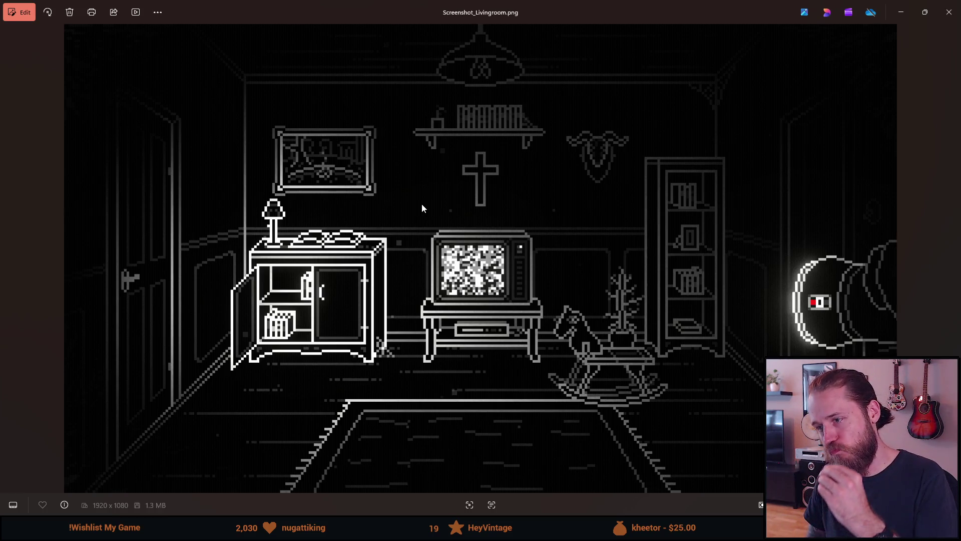
{"action": "key", "text": "Right"}
{"action": "key", "text": "Left"}
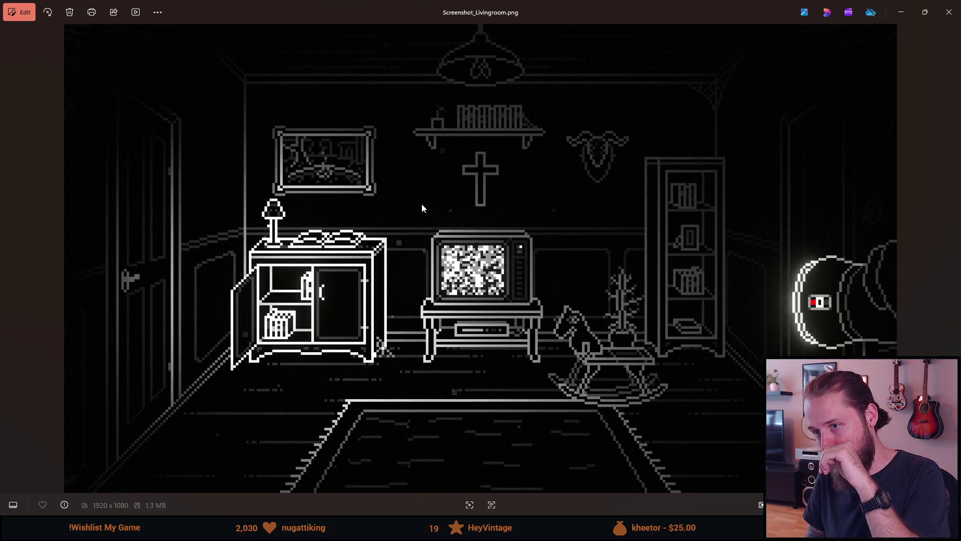
{"action": "key", "text": "Right"}
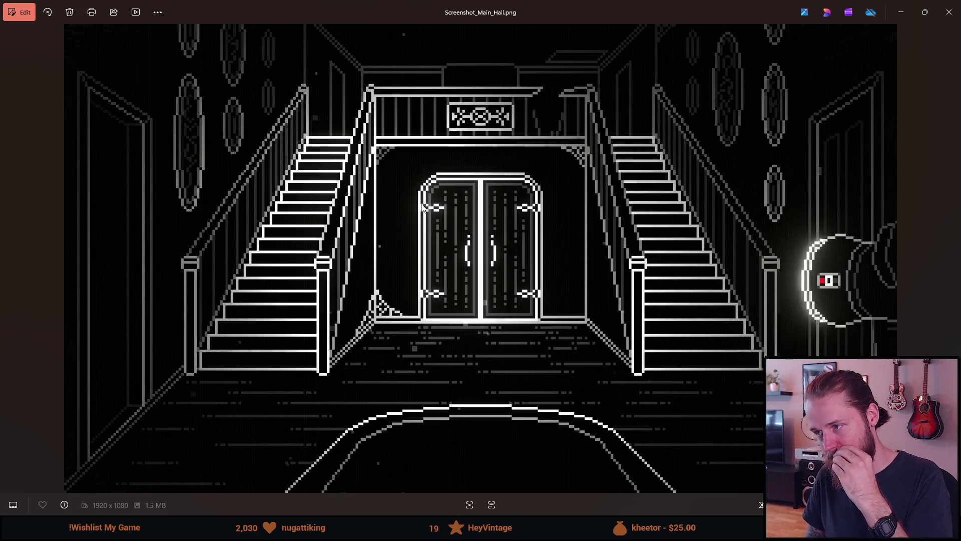
{"action": "key", "text": "Right"}
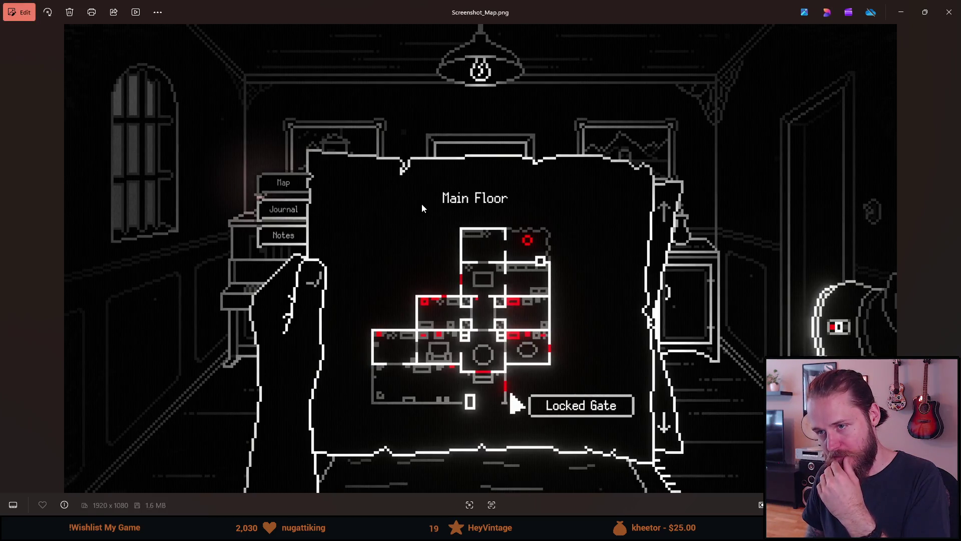
{"action": "key", "text": "Right"}
{"action": "key", "text": "Right"}
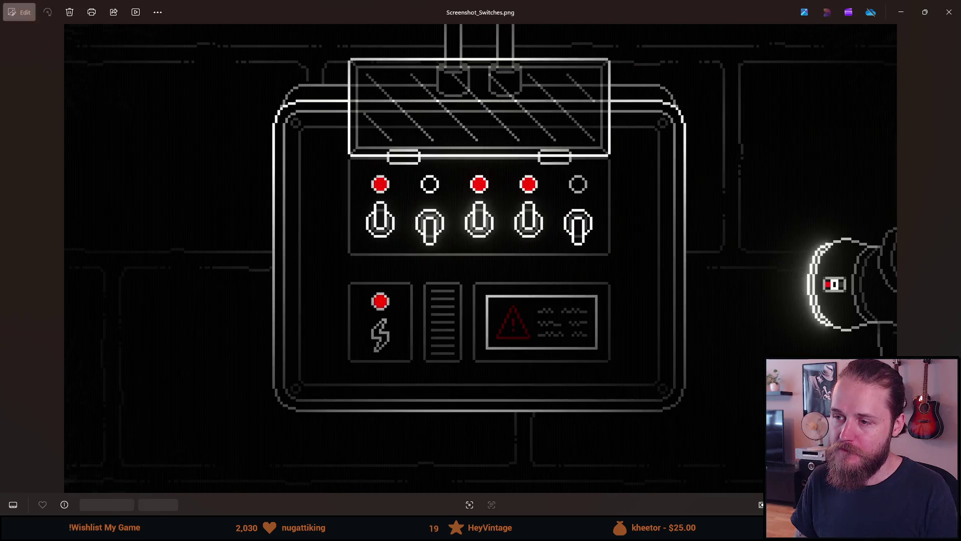
{"action": "key", "text": "Right"}
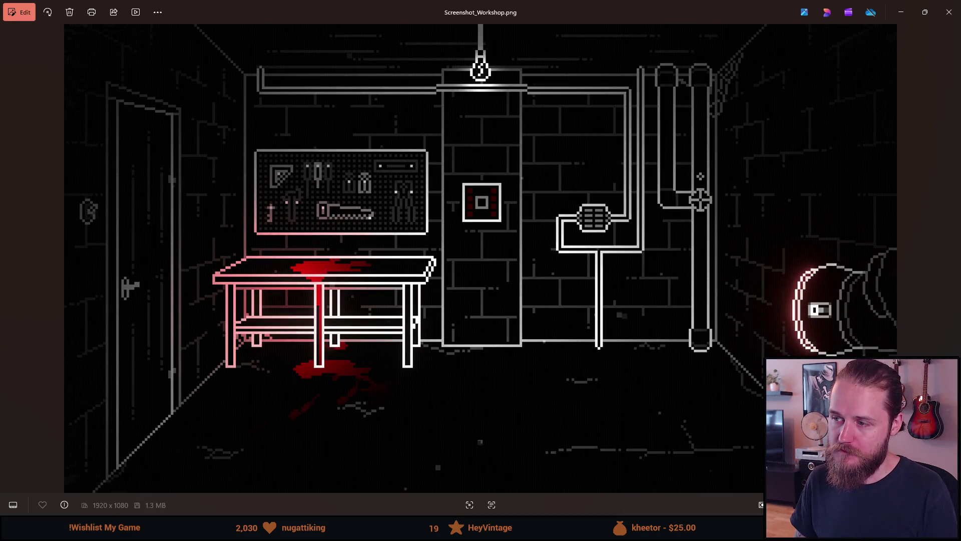
{"action": "key", "text": "Right"}
{"action": "key", "text": "Right"}
{"action": "key", "text": "Right"}
{"action": "key", "text": "Right"}
{"action": "key", "text": "Right"}
{"action": "key", "text": "Right"}
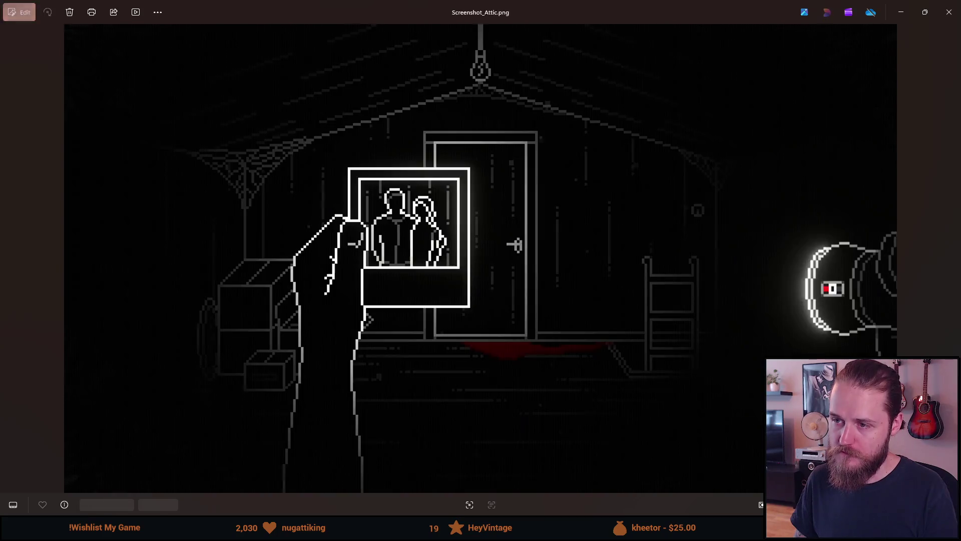
{"action": "key", "text": "Right"}
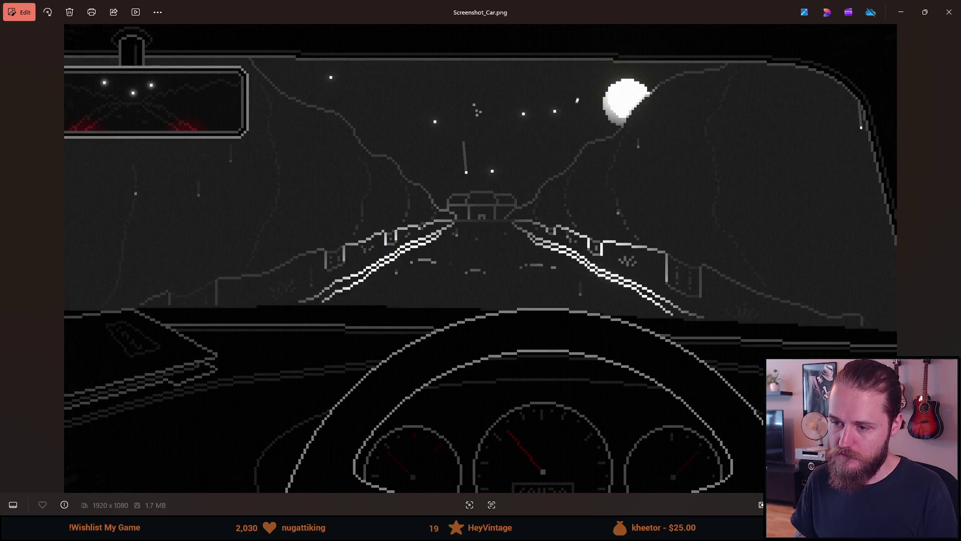
{"action": "key", "text": "Left"}
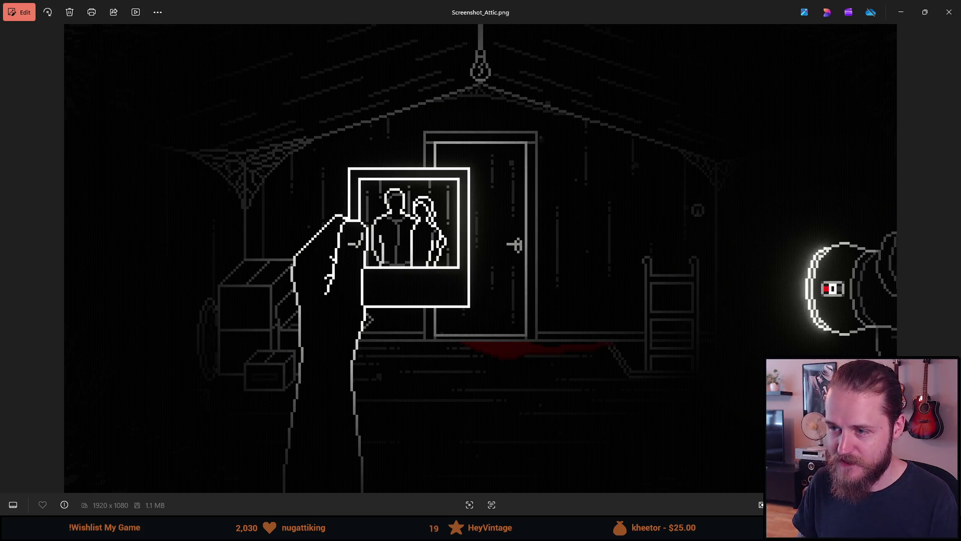
Step: Check the Steam store gallery, then return to Photos and step forward to Screenshot_Map
{"action": "key", "text": "alt+Tab"}
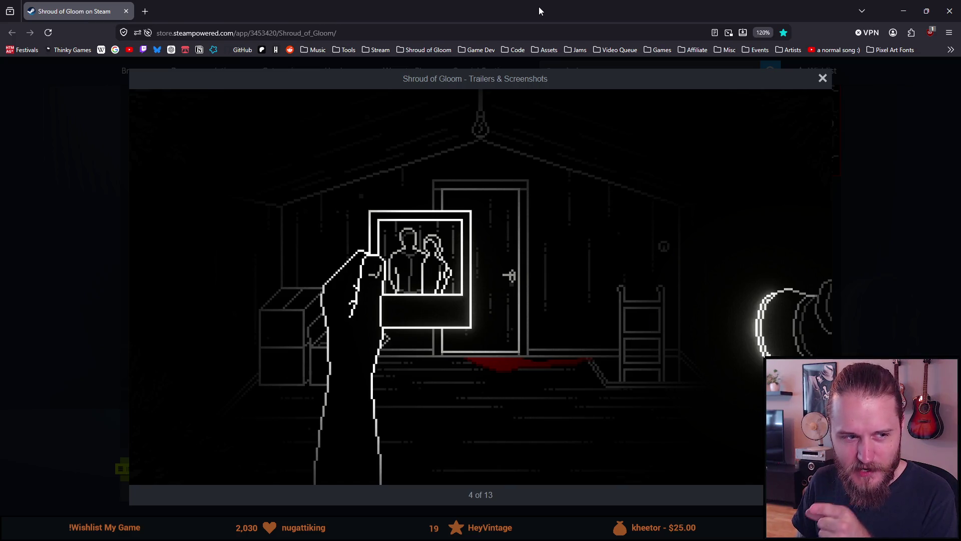
{"action": "mouse_move", "coordinate": [524, 11]}
{"action": "left_mouse_down"}
{"action": "mouse_move", "coordinate": [535, 23]}
{"action": "mouse_move", "coordinate": [960, 63]}
{"action": "left_mouse_up"}
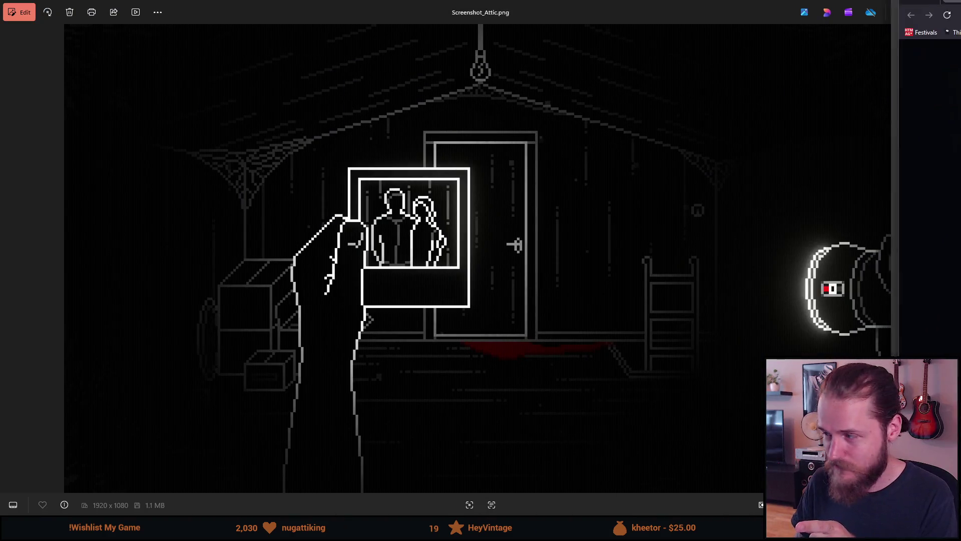
{"action": "left_click", "coordinate": [845, 167]}
{"action": "key", "text": "Right"}
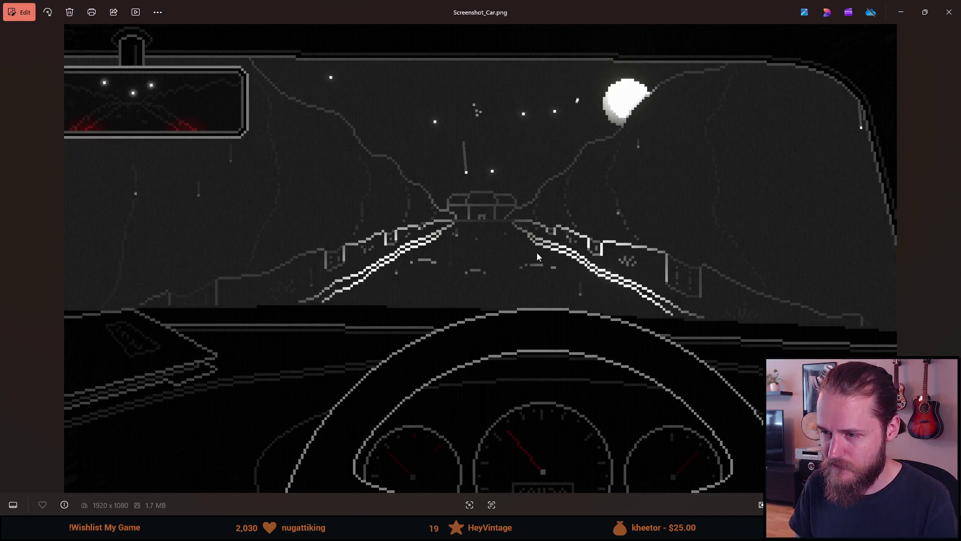
{"action": "key", "text": "Right"}
{"action": "key", "text": "Right"}
{"action": "key", "text": "Right"}
{"action": "key", "text": "Right"}
{"action": "key", "text": "Right"}
{"action": "key", "text": "Right"}
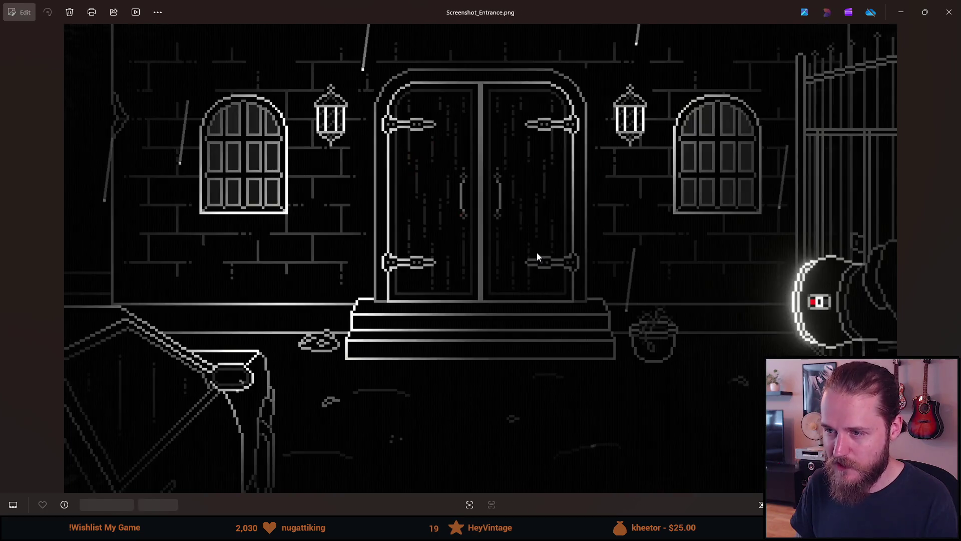
{"action": "key", "text": "Right"}
{"action": "key", "text": "Right"}
{"action": "key", "text": "Right"}
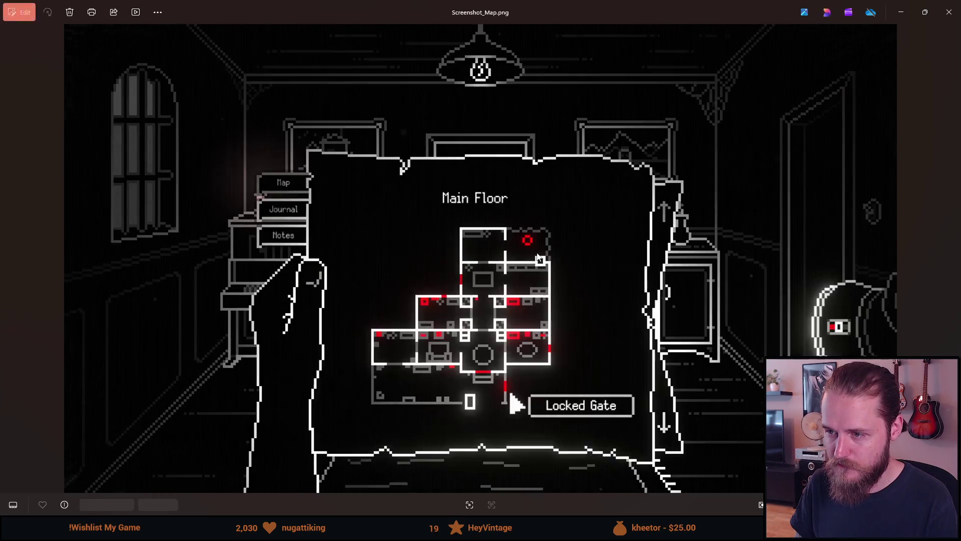
{"action": "key", "text": "Right"}
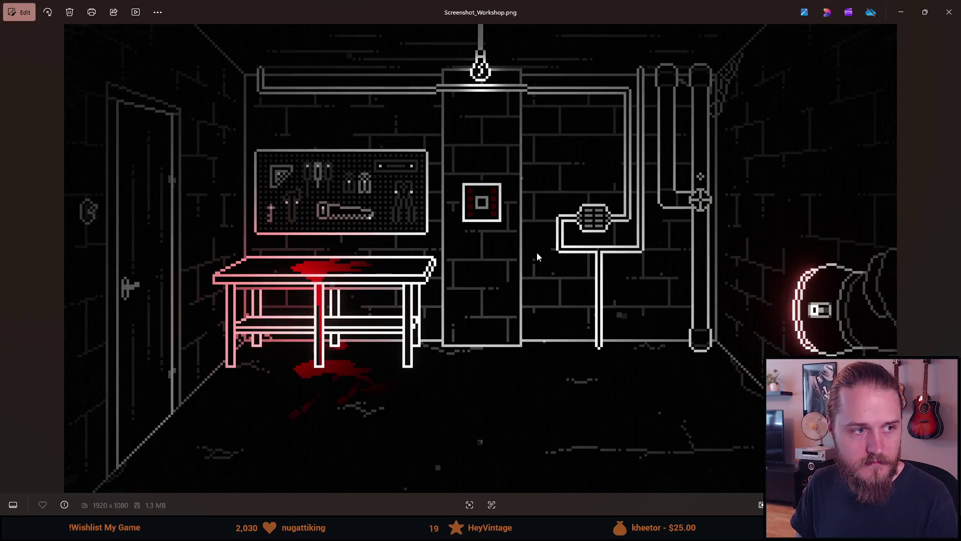
Step: Close Photos and switch the folder view to Extra large icons
{"action": "left_click", "coordinate": [949, 12]}
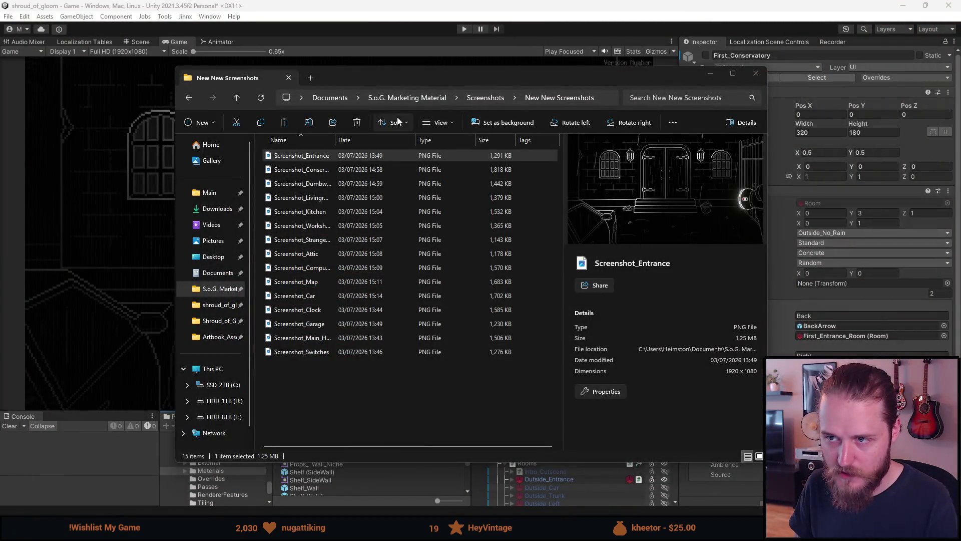
{"action": "left_click", "coordinate": [439, 122]}
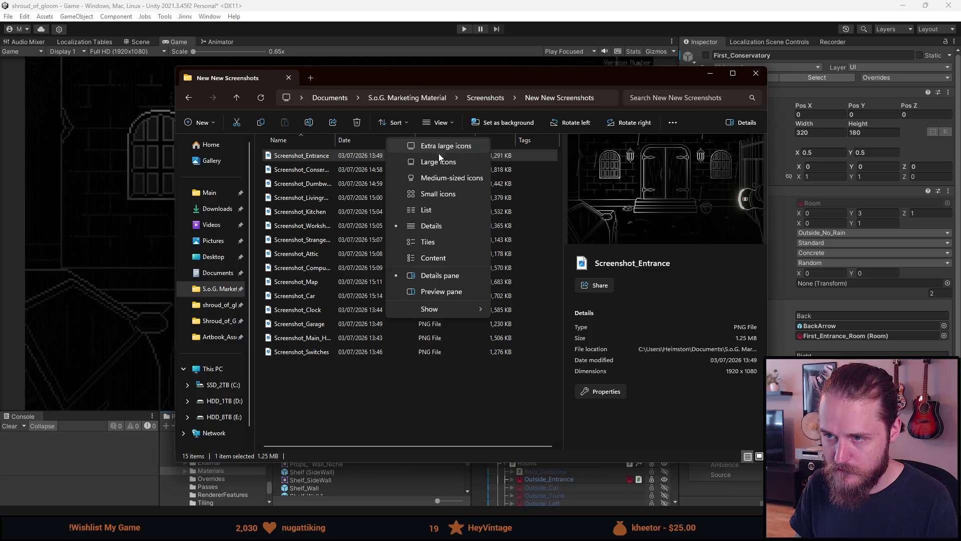
{"action": "left_click", "coordinate": [437, 160]}
{"action": "left_click", "coordinate": [441, 125]}
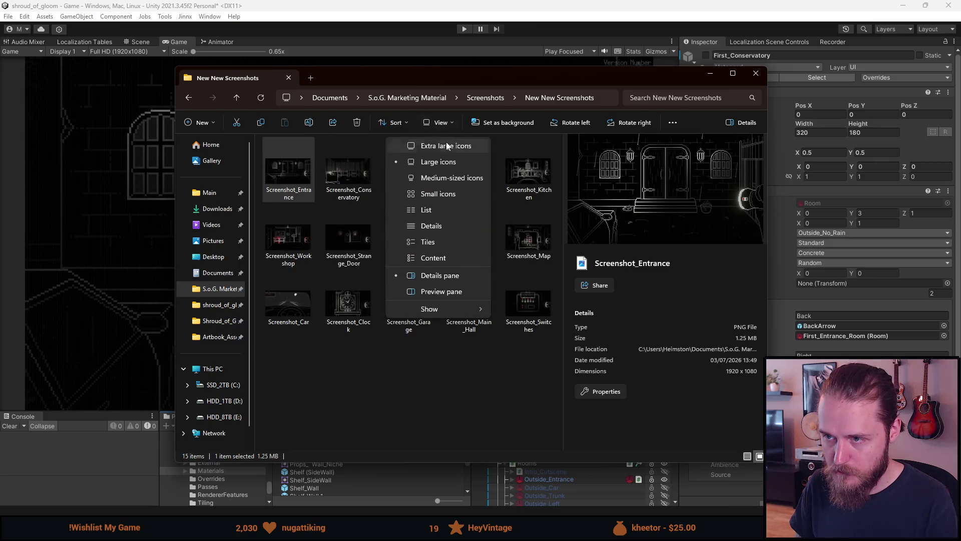
{"action": "left_click", "coordinate": [445, 146]}
{"action": "scroll", "coordinate": [369, 286], "scroll_direction": "down", "scroll_amount": 5}
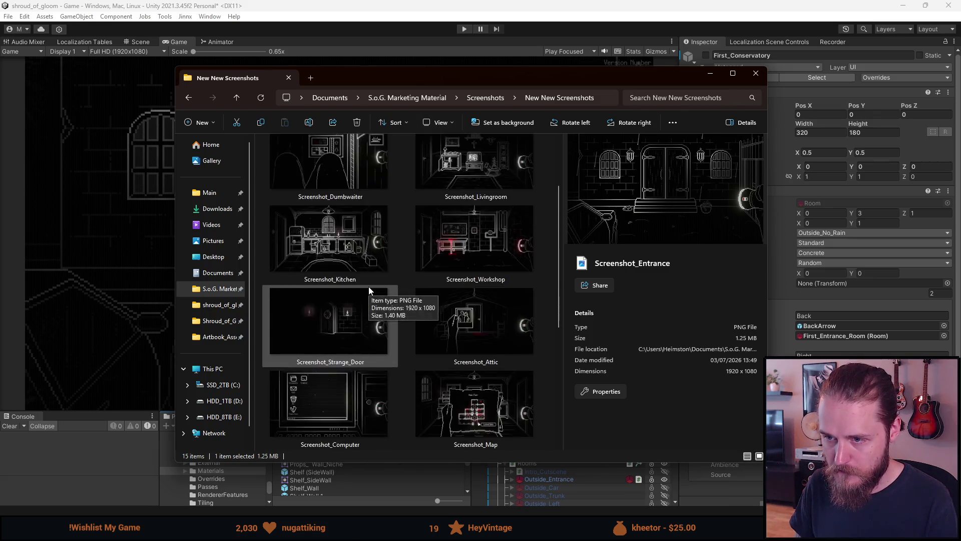
{"action": "scroll", "coordinate": [368, 286], "scroll_direction": "up", "scroll_amount": 3}
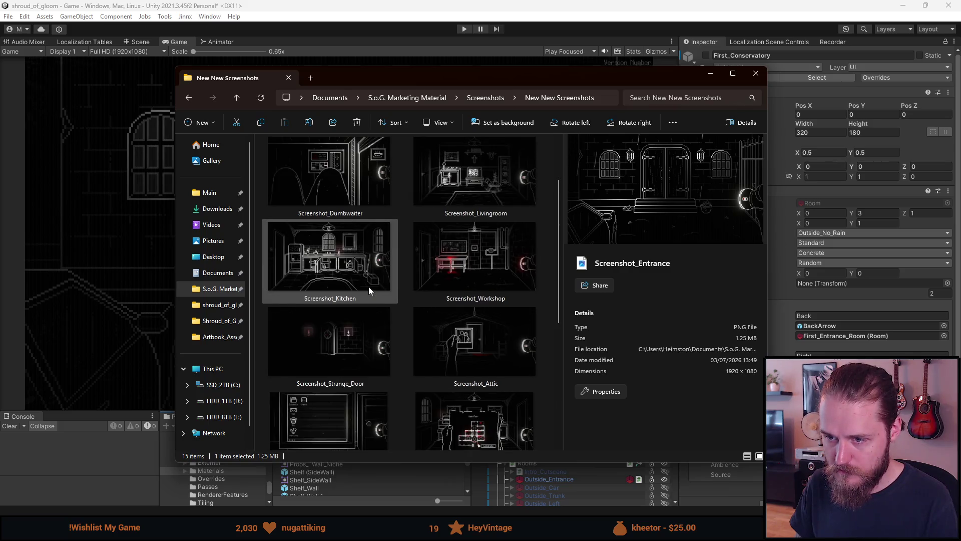
Step: Select the Strange_Door and Attic thumbnails, then preview Screenshot_Main_Hall in the details pane
{"action": "left_click", "coordinate": [353, 333]}
{"action": "left_click", "coordinate": [461, 347]}
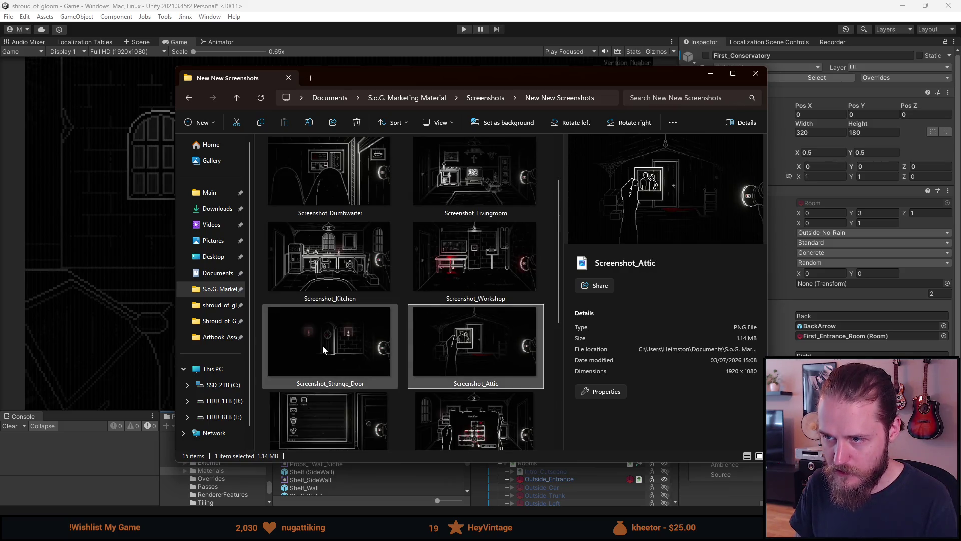
{"action": "left_click", "coordinate": [323, 344]}
{"action": "scroll", "coordinate": [323, 344], "scroll_direction": "up", "scroll_amount": 2}
{"action": "scroll", "coordinate": [323, 349], "scroll_direction": "down", "scroll_amount": 2}
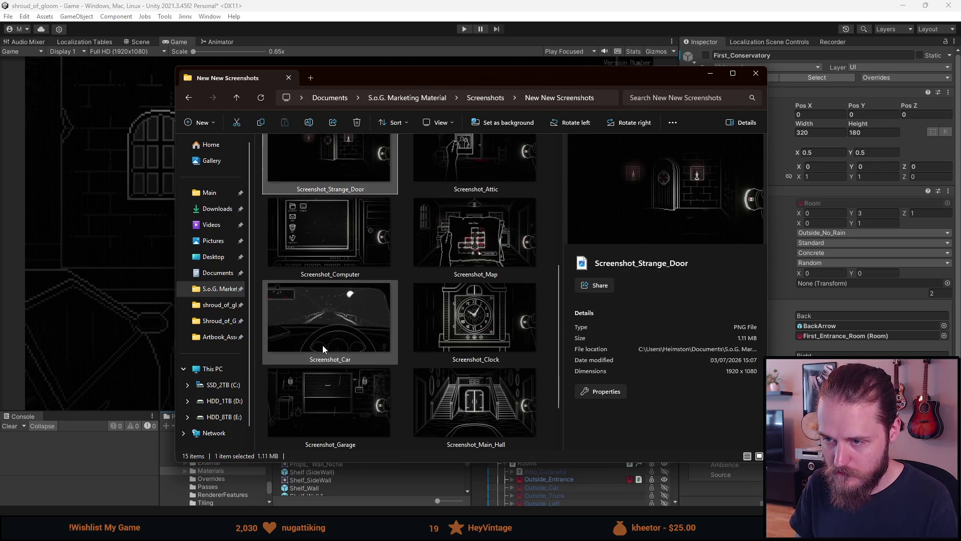
{"action": "scroll", "coordinate": [323, 344], "scroll_direction": "down", "scroll_amount": 1}
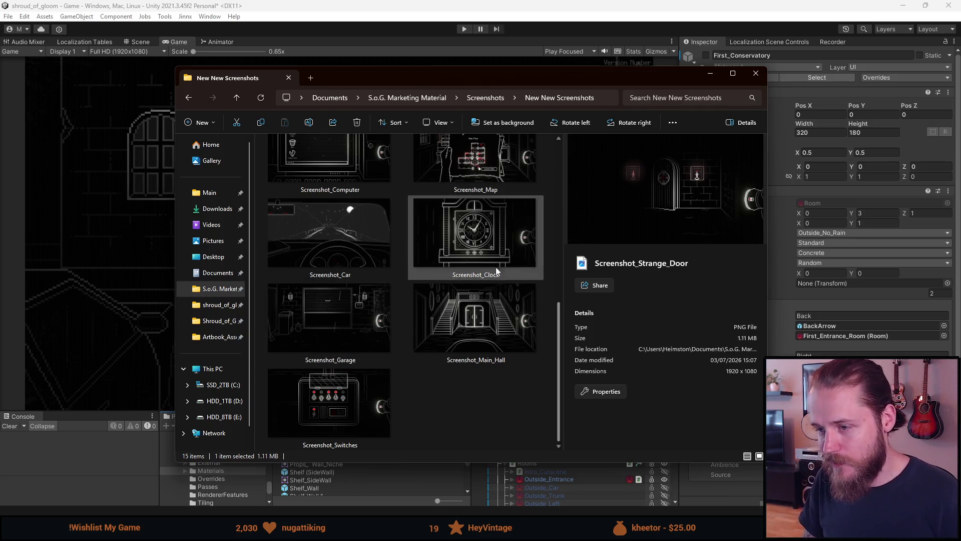
{"action": "left_click", "coordinate": [482, 304]}
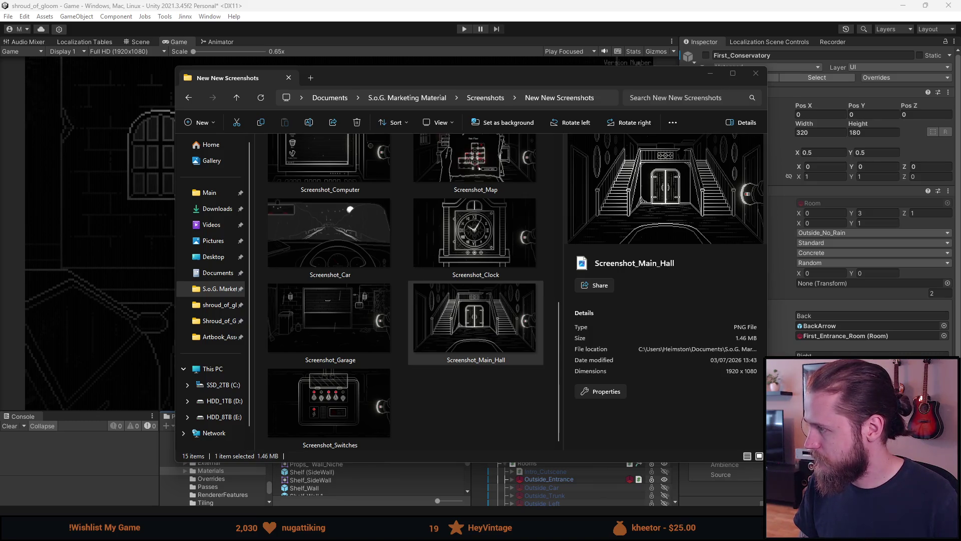
Step: Open Screenshot_Dumbwaiter and Screenshot_Conservatory at full size, closing each afterwards
{"action": "scroll", "coordinate": [342, 337], "scroll_direction": "up", "scroll_amount": 4}
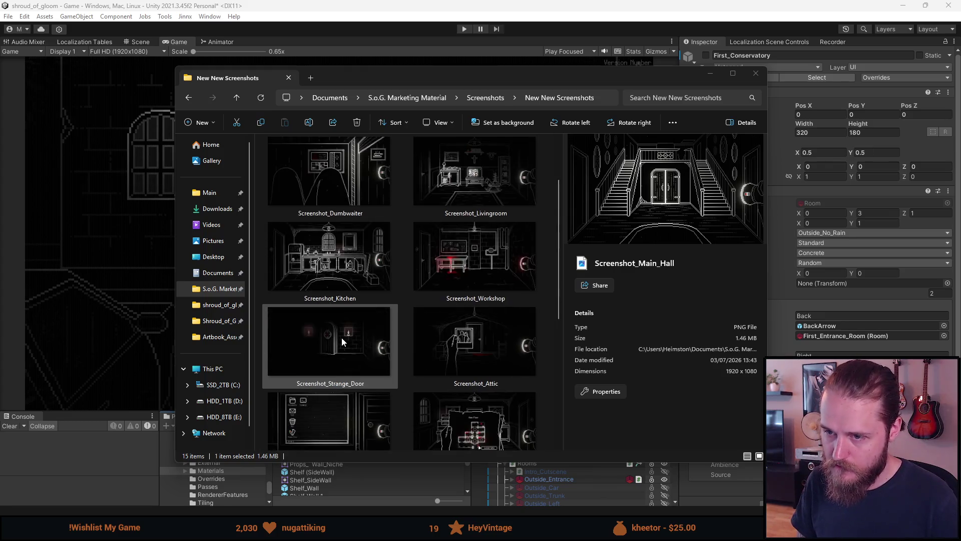
{"action": "scroll", "coordinate": [341, 338], "scroll_direction": "up", "scroll_amount": 2}
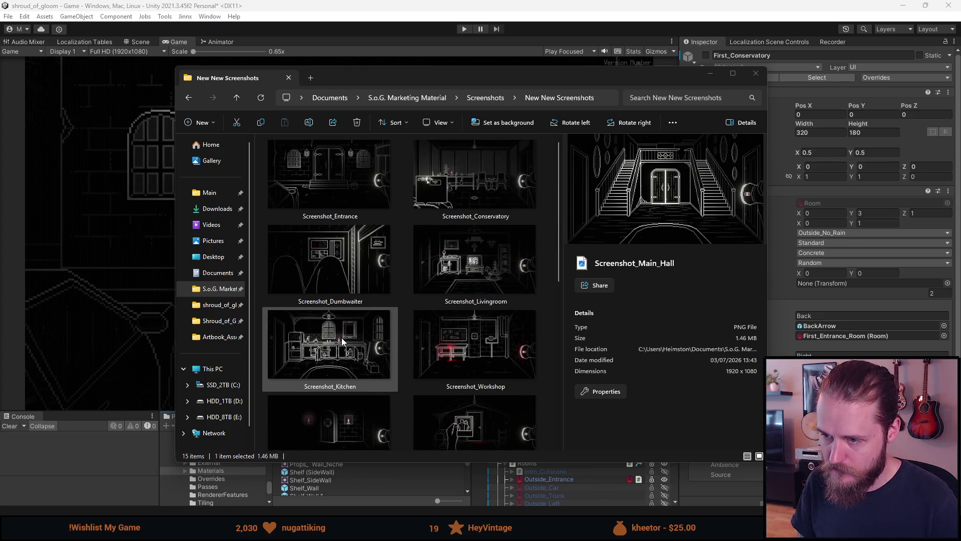
{"action": "scroll", "coordinate": [341, 338], "scroll_direction": "down", "scroll_amount": 5}
{"action": "scroll", "coordinate": [341, 337], "scroll_direction": "up", "scroll_amount": 5}
{"action": "left_click", "coordinate": [351, 265]}
{"action": "double_click", "coordinate": [335, 275]}
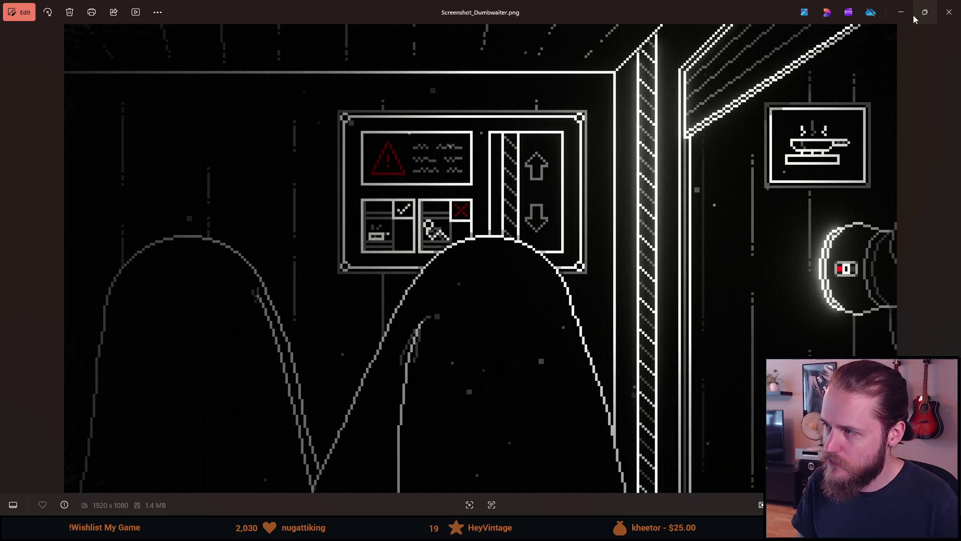
{"action": "left_click", "coordinate": [942, 20]}
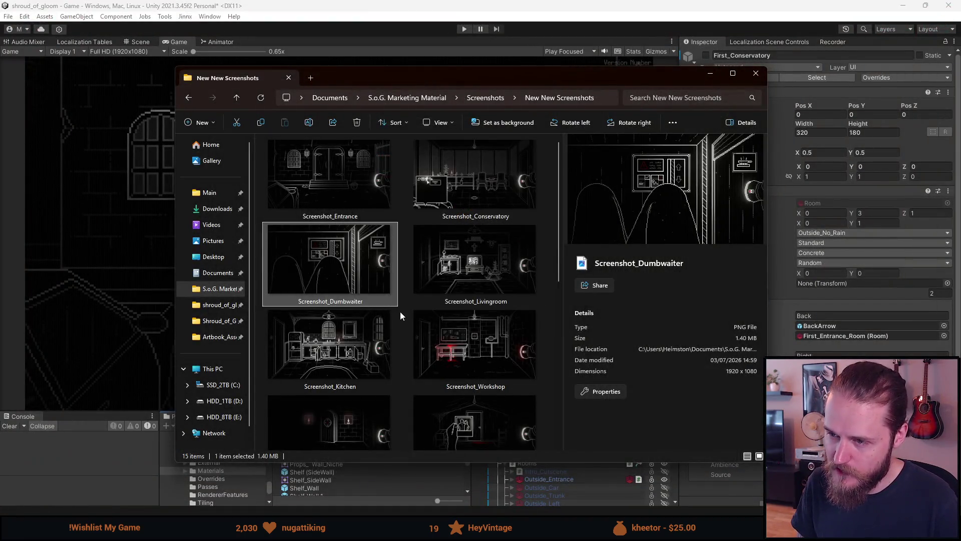
{"action": "left_click", "coordinate": [505, 170]}
{"action": "double_click", "coordinate": [505, 170]}
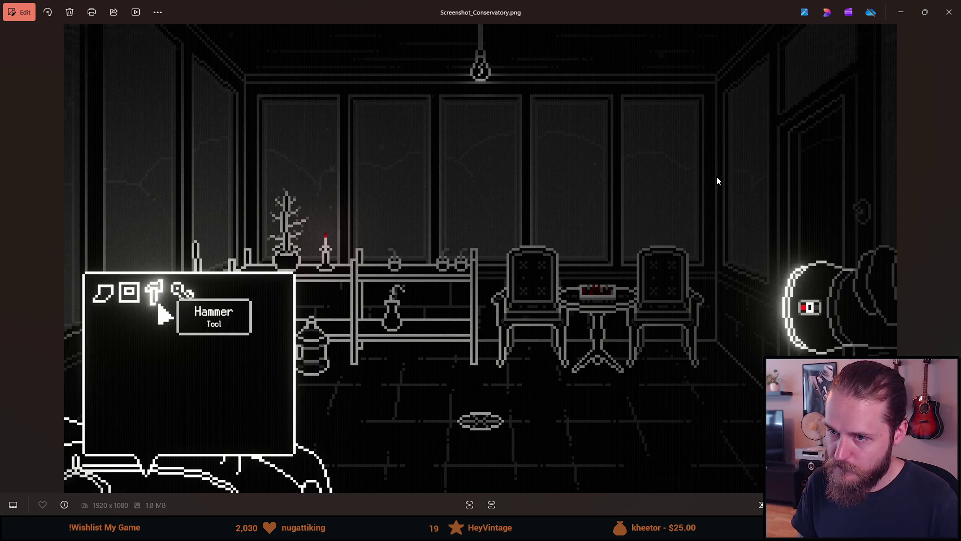
{"action": "left_click", "coordinate": [948, 6]}
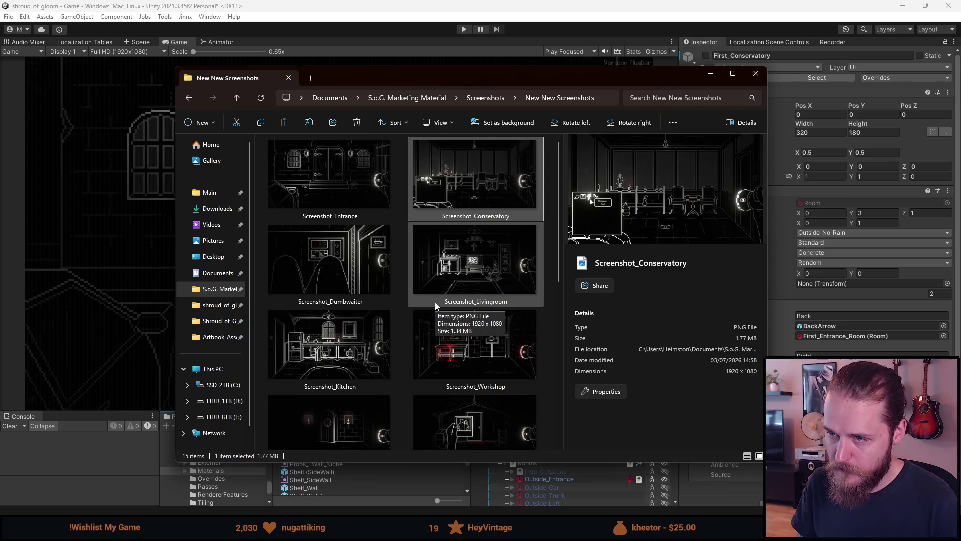
Step: Preview Screenshot_Car in the details pane and look over the thumbnail grid
{"action": "scroll", "coordinate": [434, 301], "scroll_direction": "down", "scroll_amount": 5}
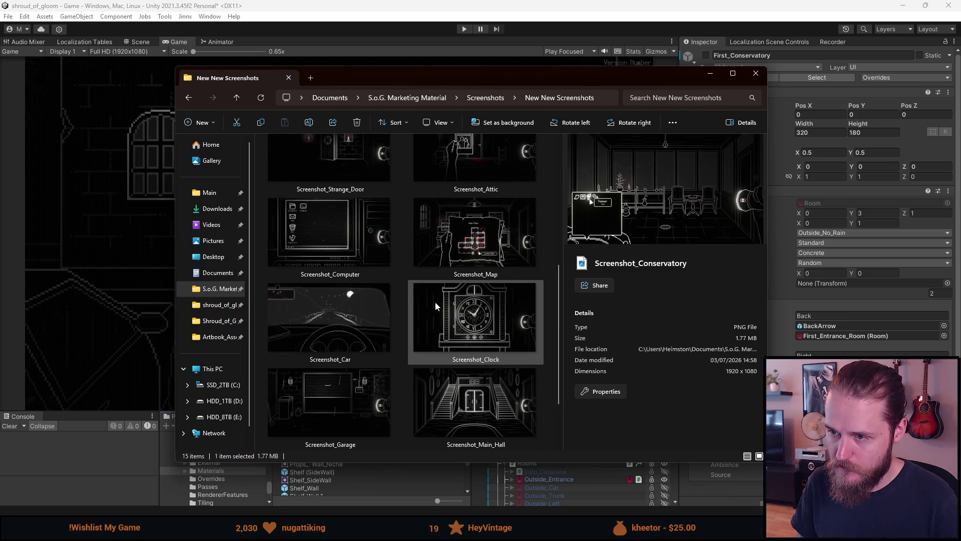
{"action": "scroll", "coordinate": [434, 301], "scroll_direction": "down", "scroll_amount": 2}
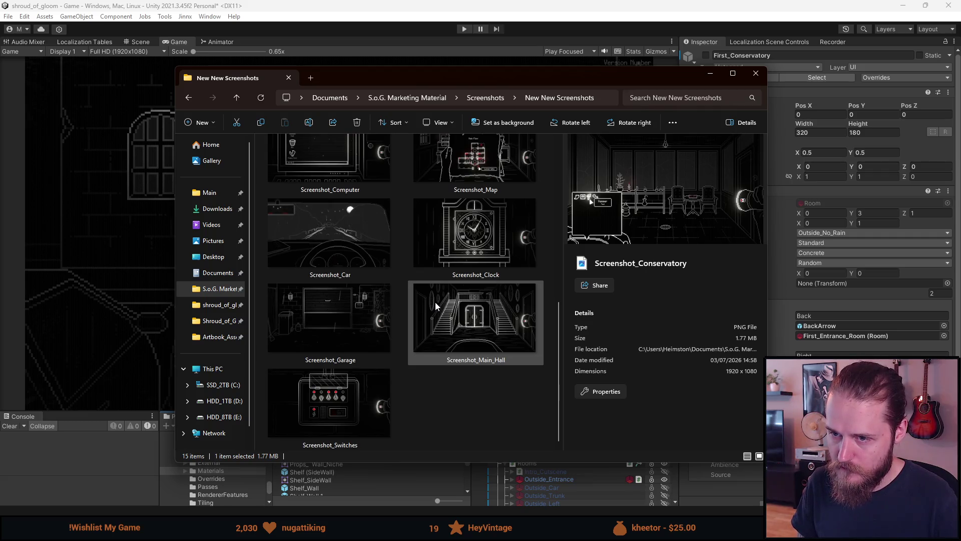
{"action": "left_click", "coordinate": [331, 245]}
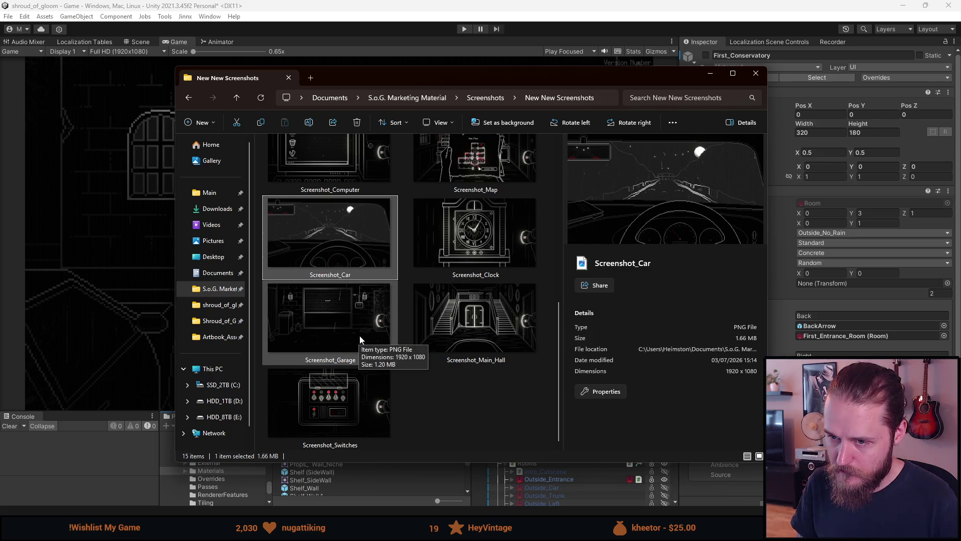
{"action": "scroll", "coordinate": [360, 338], "scroll_direction": "up", "scroll_amount": 3}
{"action": "scroll", "coordinate": [359, 339], "scroll_direction": "down", "scroll_amount": 3}
{"action": "scroll", "coordinate": [359, 335], "scroll_direction": "up", "scroll_amount": 5}
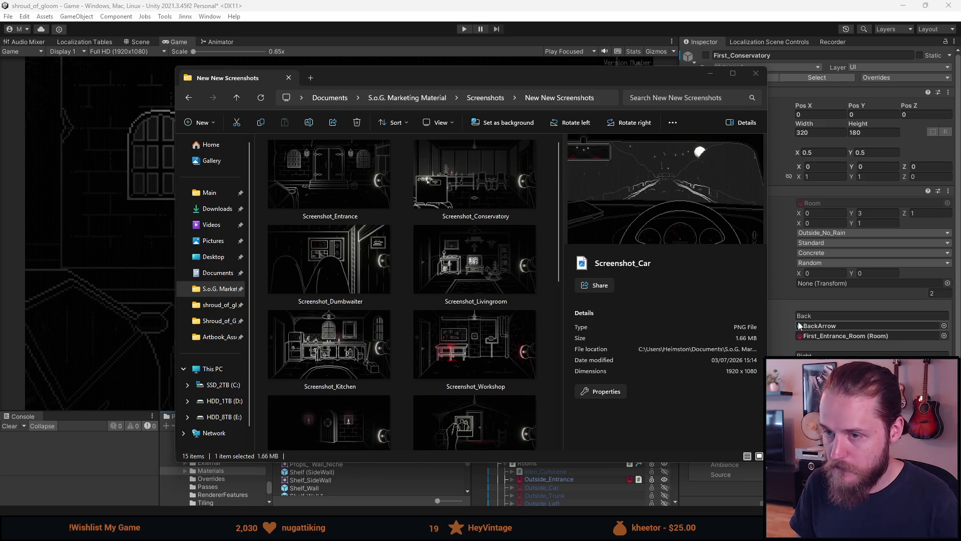
{"action": "scroll", "coordinate": [361, 298], "scroll_direction": "down", "scroll_amount": 5}
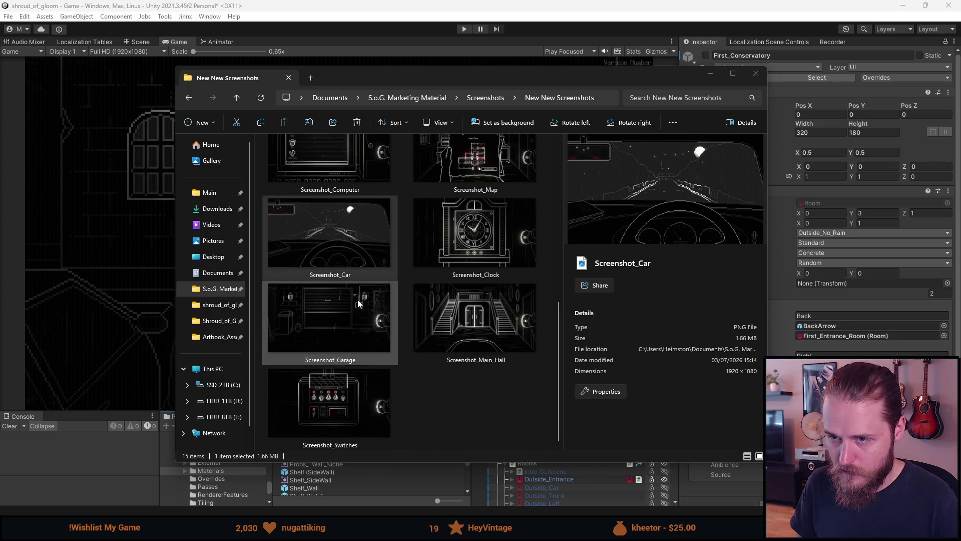
{"action": "scroll", "coordinate": [358, 299], "scroll_direction": "up", "scroll_amount": 2}
{"action": "scroll", "coordinate": [357, 300], "scroll_direction": "up", "scroll_amount": 3}
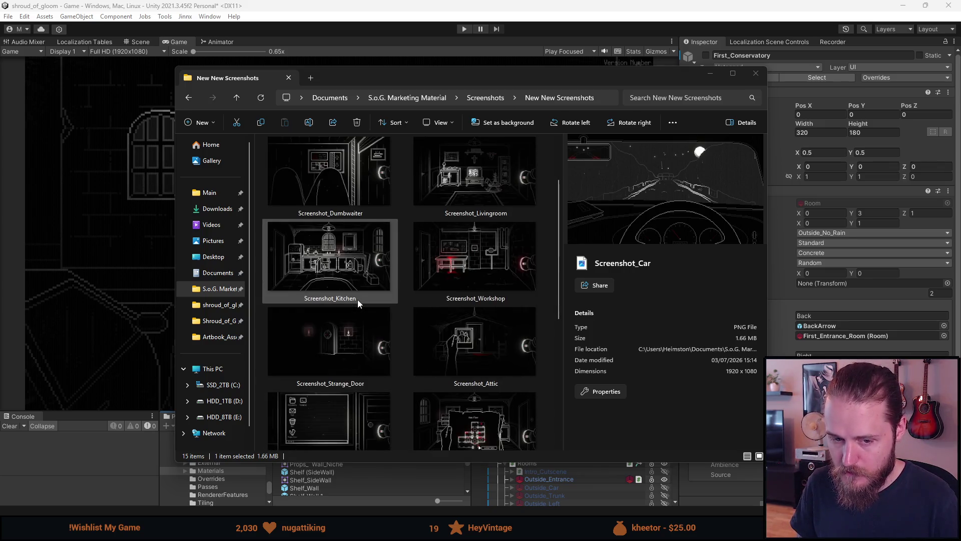
{"action": "scroll", "coordinate": [357, 300], "scroll_direction": "up", "scroll_amount": 2}
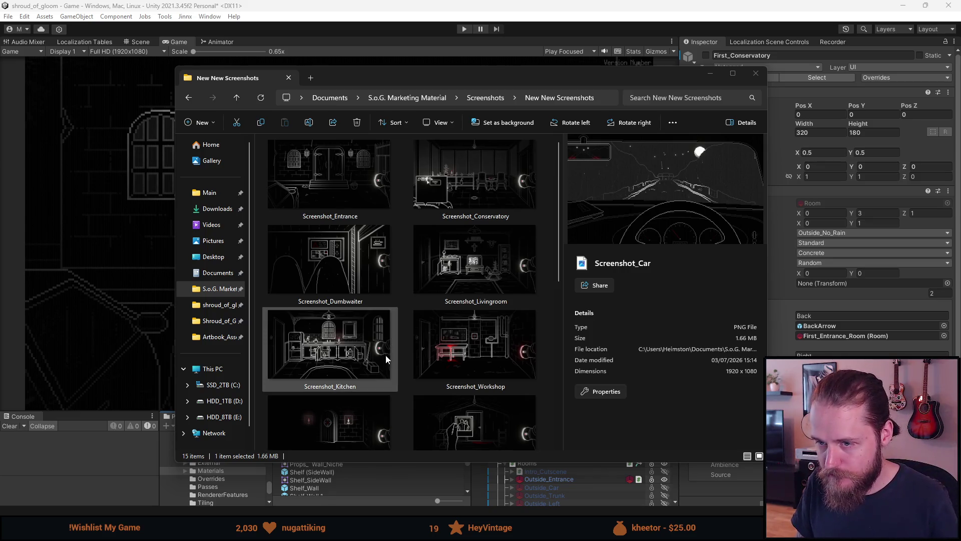
{"action": "scroll", "coordinate": [385, 356], "scroll_direction": "down", "scroll_amount": 5}
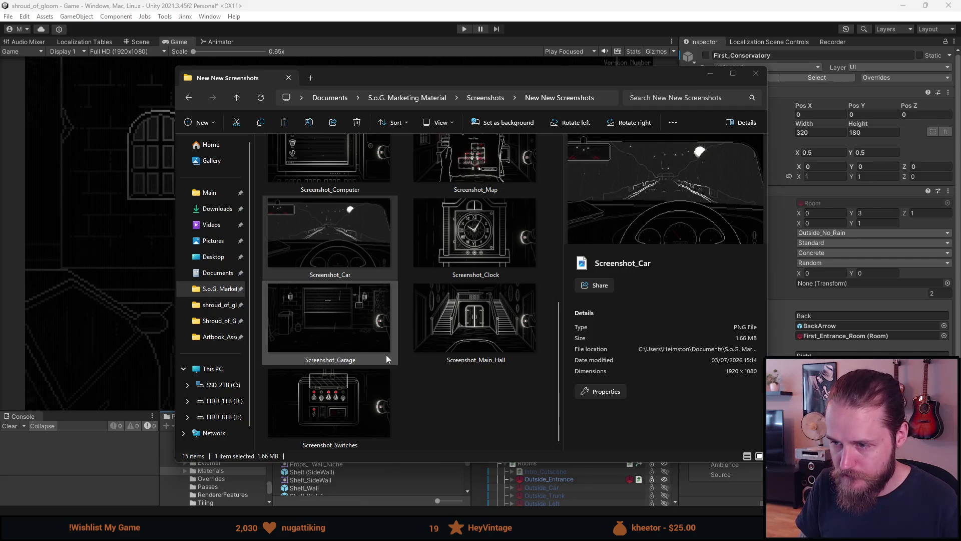
Step: Select all 15 screenshots in New New Screenshots with Ctrl+A
{"action": "scroll", "coordinate": [385, 355], "scroll_direction": "up", "scroll_amount": 5}
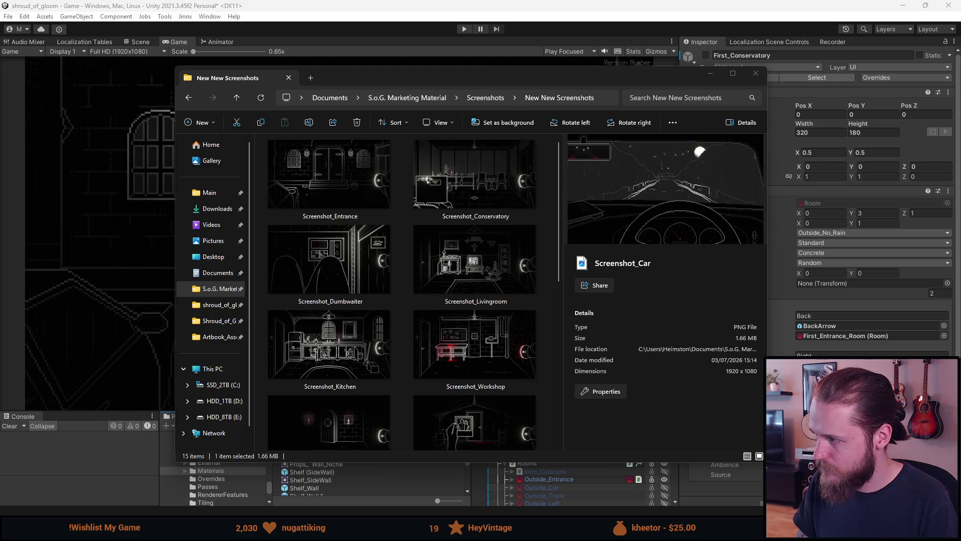
{"action": "left_click", "coordinate": [326, 185]}
{"action": "key", "text": "ctrl+a"}
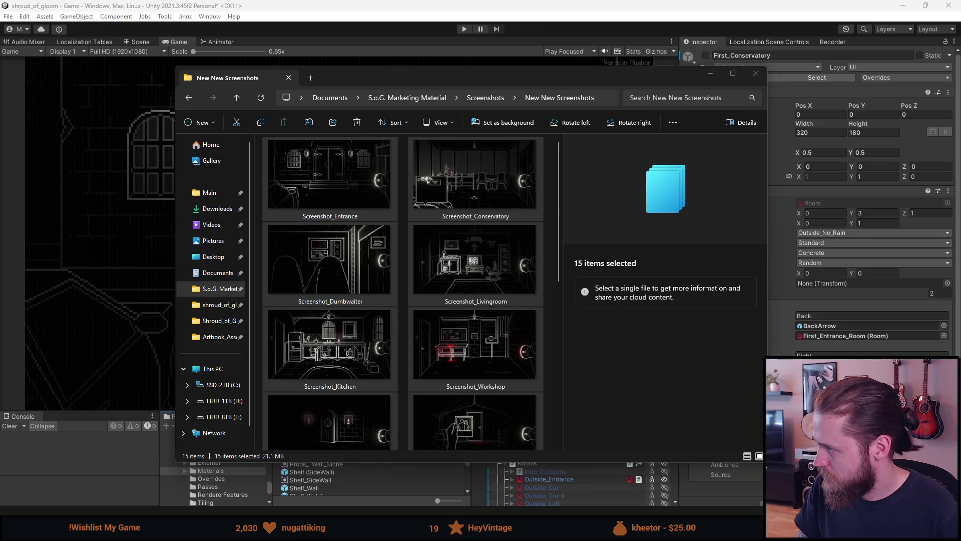
Step: Select all 15 screenshots again, then maximize the Shroud of Gloom Steam store page in Firefox
{"action": "left_click", "coordinate": [385, 200]}
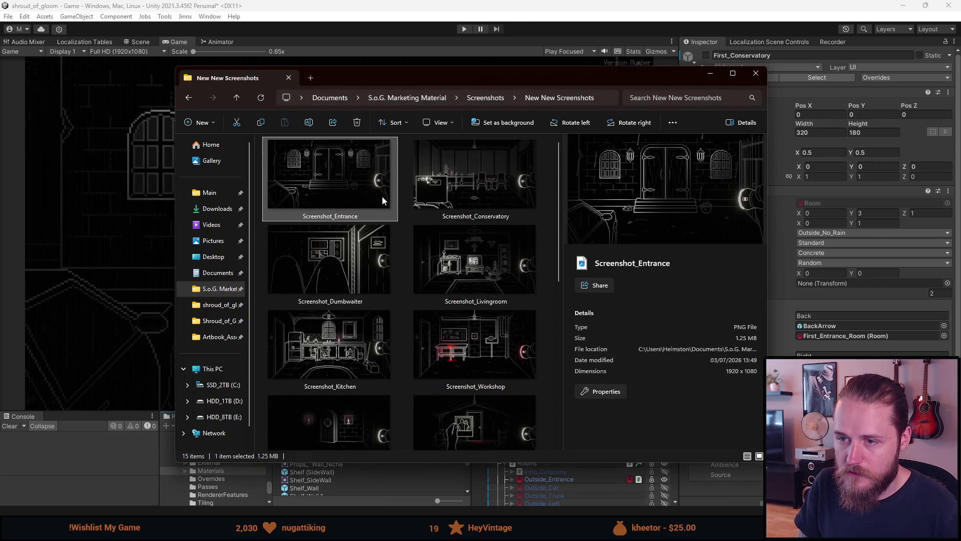
{"action": "key", "text": "ctrl+a"}
{"action": "scroll", "coordinate": [369, 230], "scroll_direction": "down", "scroll_amount": 5}
{"action": "scroll", "coordinate": [369, 229], "scroll_direction": "down", "scroll_amount": 3}
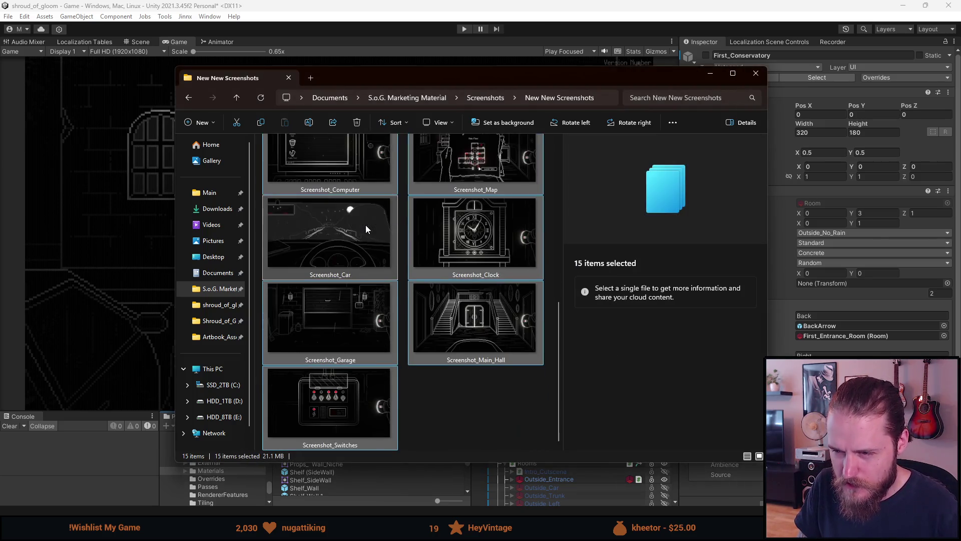
{"action": "scroll", "coordinate": [369, 229], "scroll_direction": "up", "scroll_amount": 10}
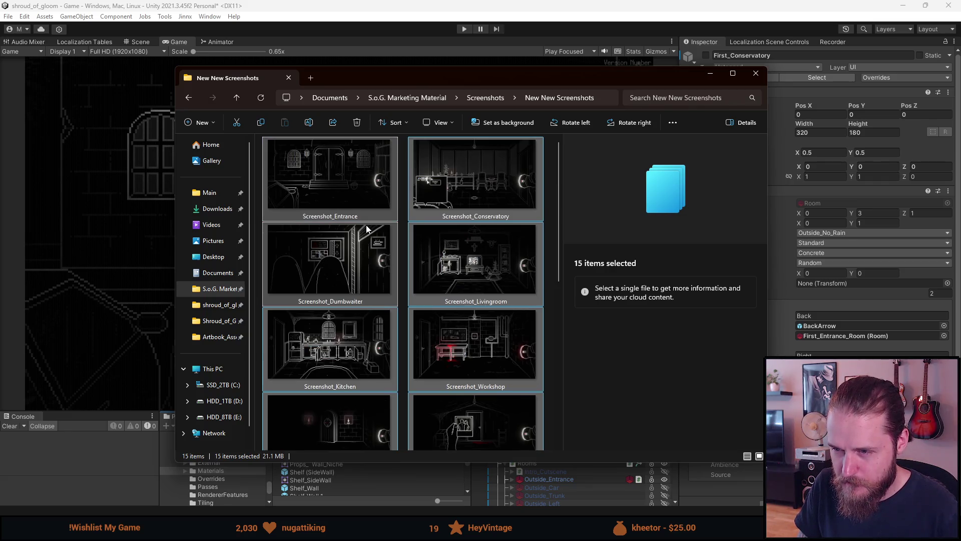
{"action": "mouse_move", "coordinate": [366, 228]}
{"action": "left_mouse_down"}
{"action": "mouse_move", "coordinate": [500, 150]}
{"action": "mouse_move", "coordinate": [940, 182]}
{"action": "left_mouse_up"}
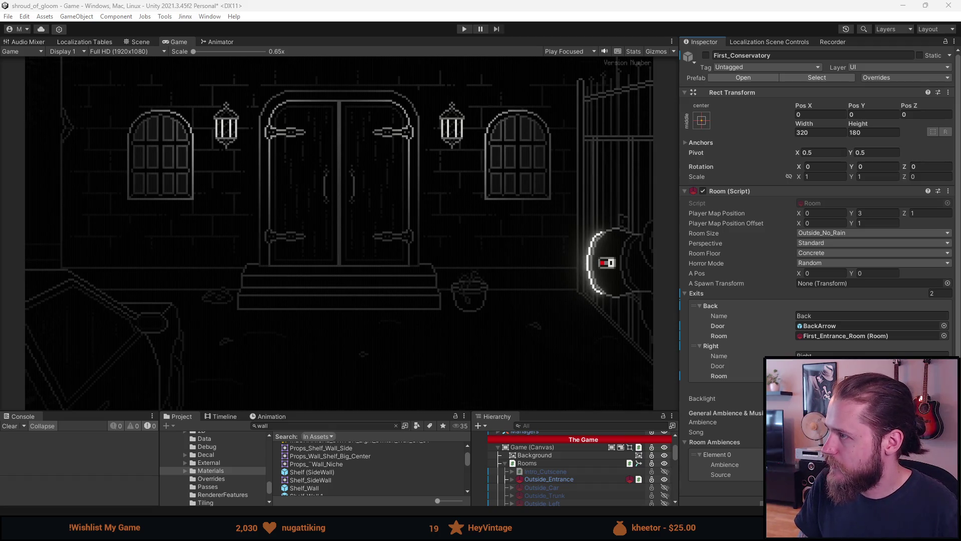
{"action": "left_click_drag", "start_coordinate": [672, 109], "coordinate": [480, 6]}
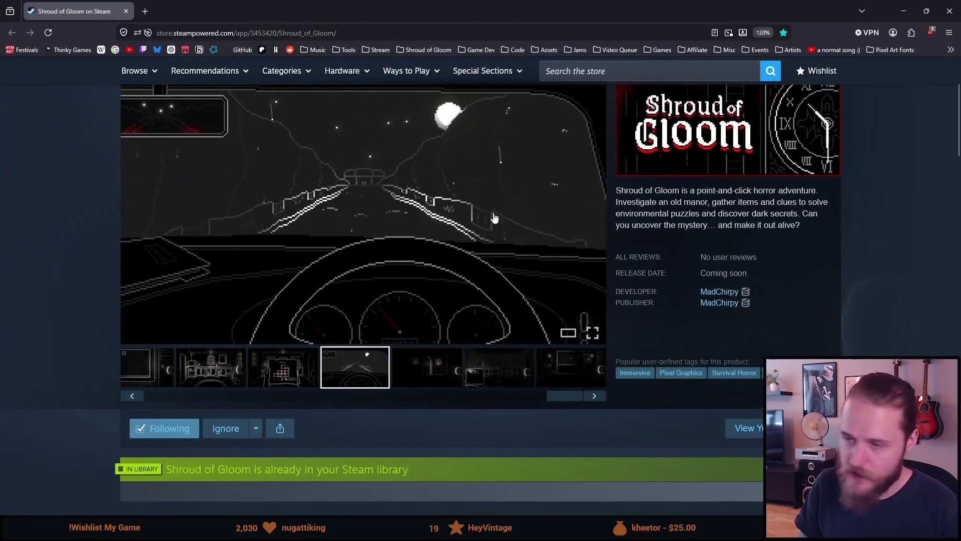
Step: Scroll the gallery strip back to the official trailer, load it, and scroll up to the title
{"action": "scroll", "coordinate": [383, 325], "scroll_direction": "down", "scroll_amount": 2}
{"action": "scroll", "coordinate": [382, 325], "scroll_direction": "up", "scroll_amount": 2}
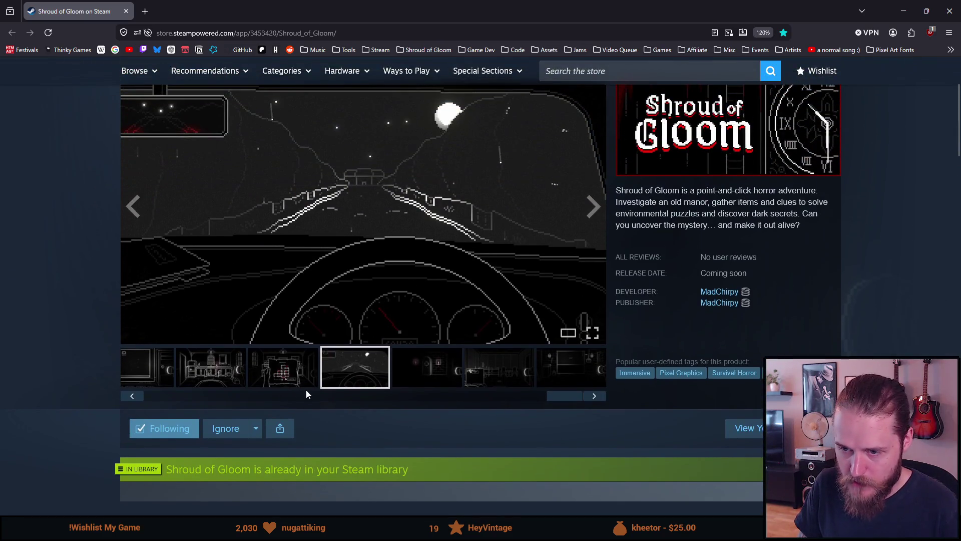
{"action": "left_click", "coordinate": [306, 395]}
{"action": "mouse_move", "coordinate": [306, 398]}
{"action": "left_mouse_down"}
{"action": "mouse_move", "coordinate": [177, 399]}
{"action": "mouse_move", "coordinate": [391, 409]}
{"action": "mouse_move", "coordinate": [579, 401]}
{"action": "mouse_move", "coordinate": [430, 385]}
{"action": "mouse_move", "coordinate": [445, 386]}
{"action": "mouse_move", "coordinate": [382, 404]}
{"action": "mouse_move", "coordinate": [150, 395]}
{"action": "left_mouse_up"}
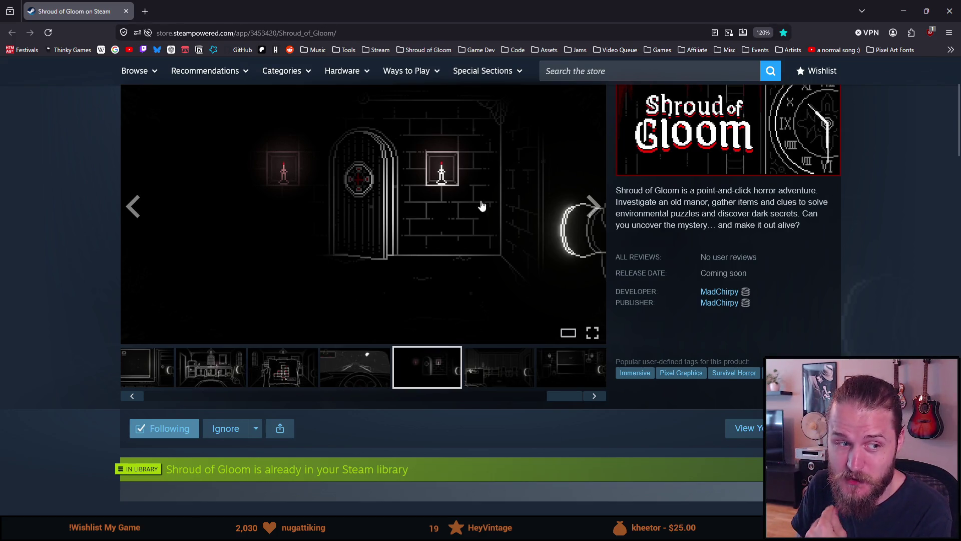
{"action": "scroll", "coordinate": [721, 271], "scroll_direction": "up", "scroll_amount": 2}
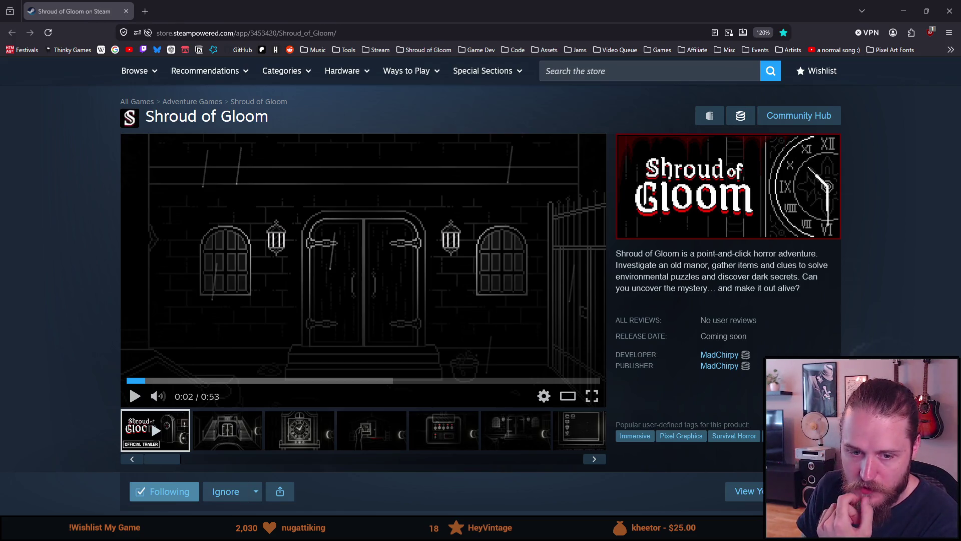
Step: Show the stair hall, clock, hand-photo and switch panel gallery screenshots
{"action": "left_click", "coordinate": [228, 440]}
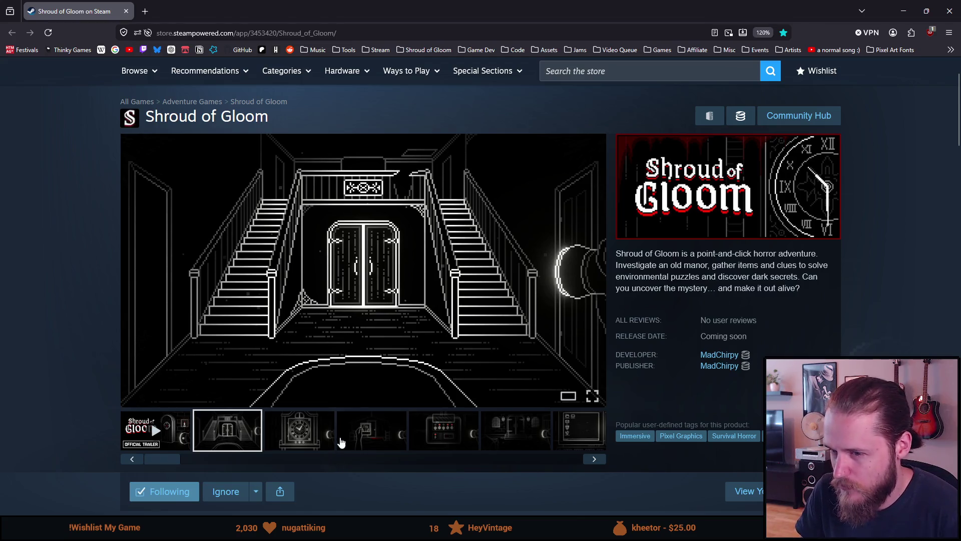
{"action": "left_click", "coordinate": [298, 436]}
{"action": "left_click", "coordinate": [371, 441]}
{"action": "left_click", "coordinate": [444, 439]}
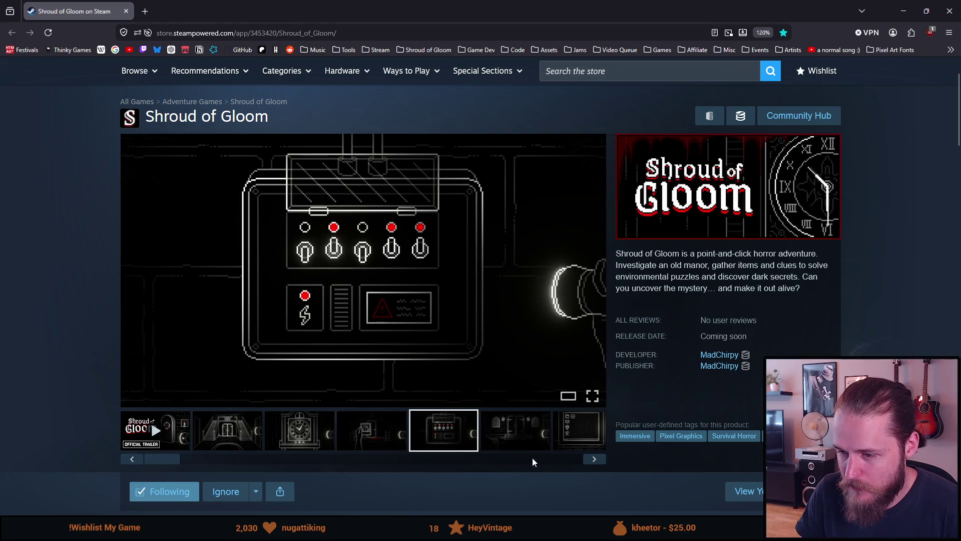
Step: Scroll the thumbnail strip and switch back and forth between the kitchen and map screenshots
{"action": "left_click_drag", "start_coordinate": [156, 462], "coordinate": [458, 477]}
{"action": "left_click_drag", "start_coordinate": [403, 472], "coordinate": [487, 472]}
{"action": "left_click", "coordinate": [312, 429]}
{"action": "left_click", "coordinate": [338, 443]}
{"action": "left_click", "coordinate": [328, 443]}
{"action": "left_click", "coordinate": [349, 446]}
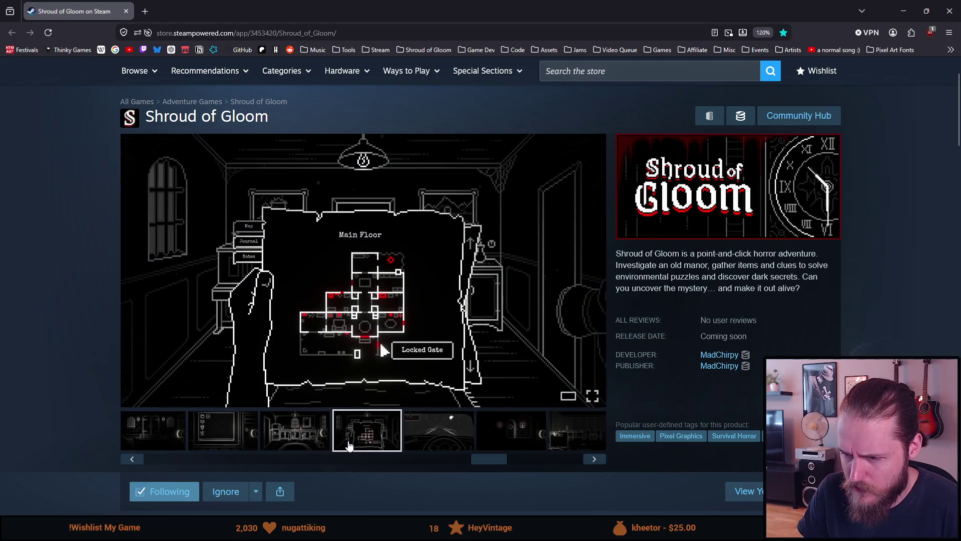
{"action": "mouse_move", "coordinate": [495, 463]}
{"action": "left_mouse_down"}
{"action": "mouse_move", "coordinate": [573, 467]}
{"action": "mouse_move", "coordinate": [390, 452]}
{"action": "left_mouse_up"}
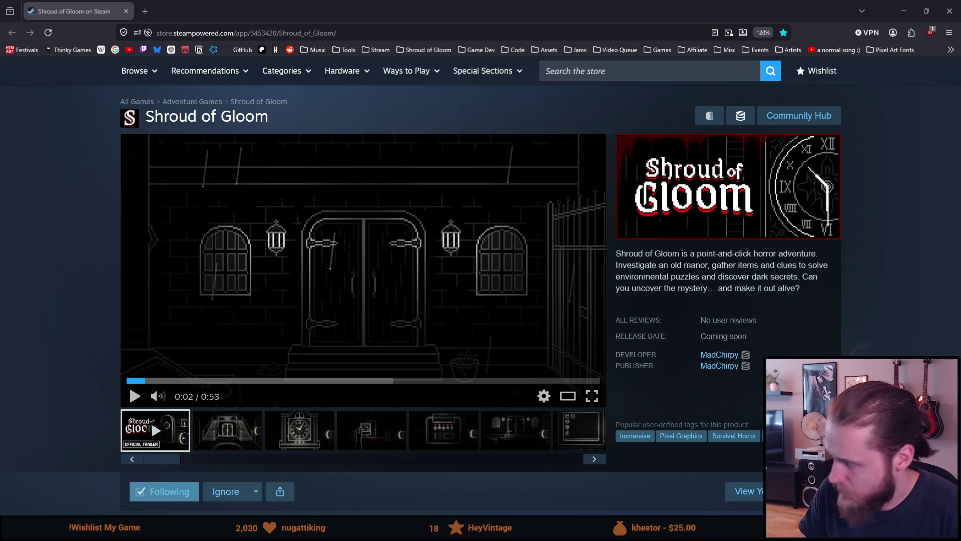
Step: Revisit the hand-photo and map screenshots while scrolling the thumbnail strip back
{"action": "left_click", "coordinate": [369, 443]}
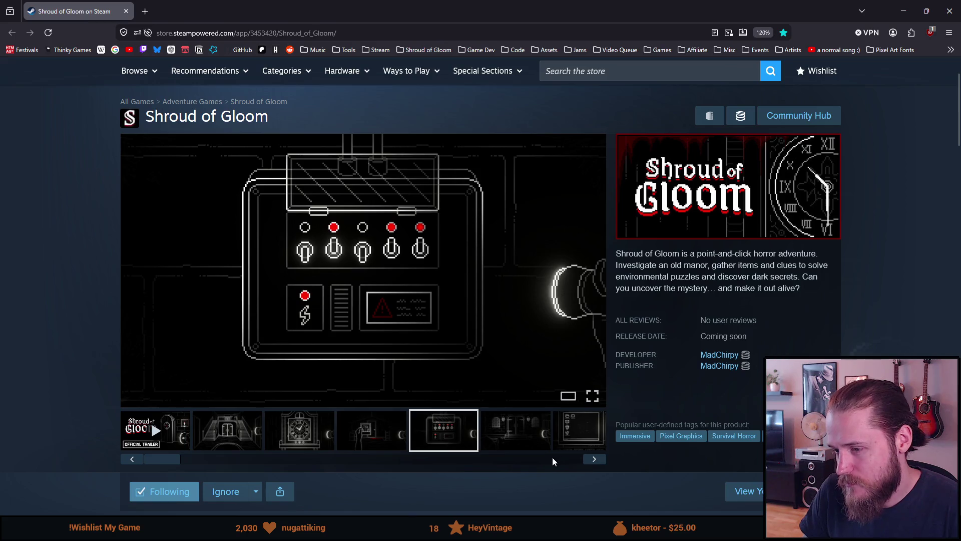
{"action": "left_click", "coordinate": [431, 459]}
{"action": "left_click", "coordinate": [430, 435]}
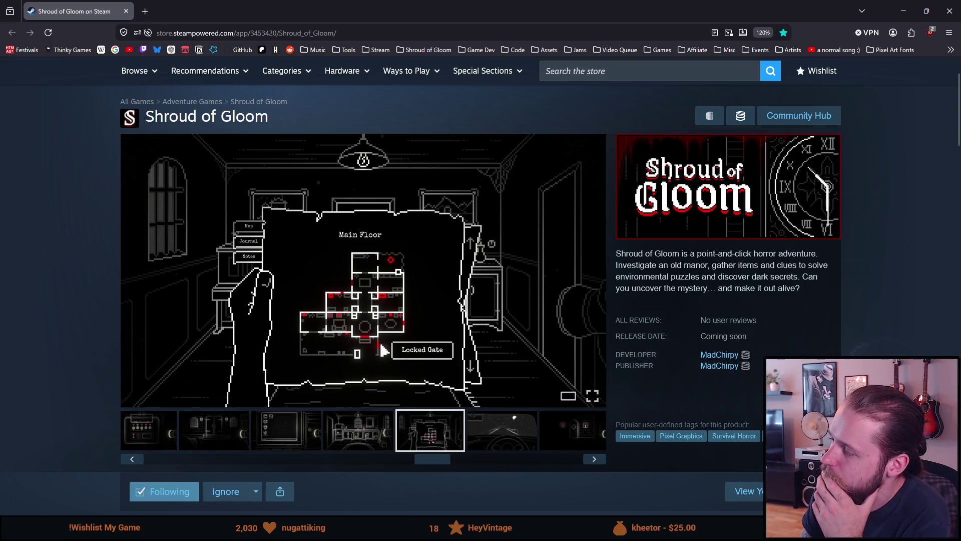
{"action": "left_click", "coordinate": [204, 459]}
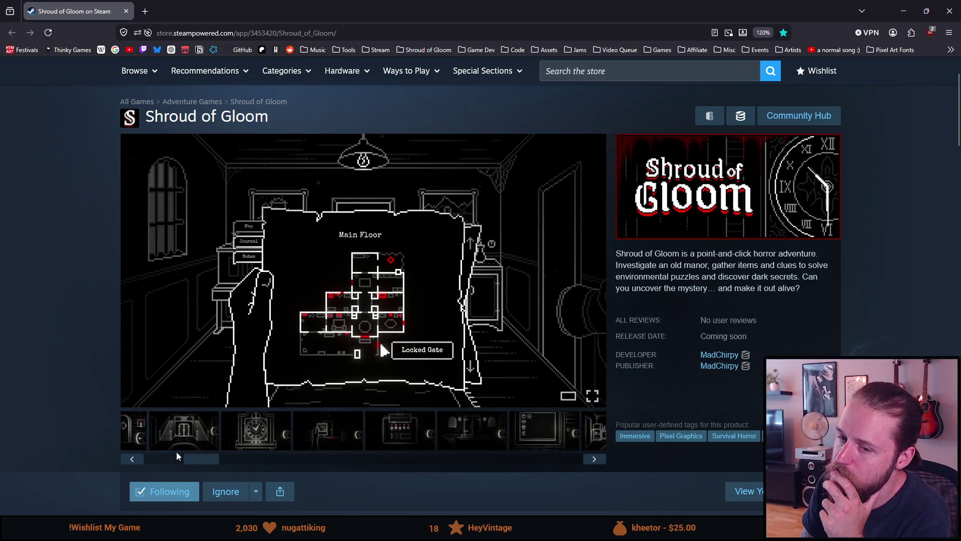
{"action": "left_click", "coordinate": [319, 445]}
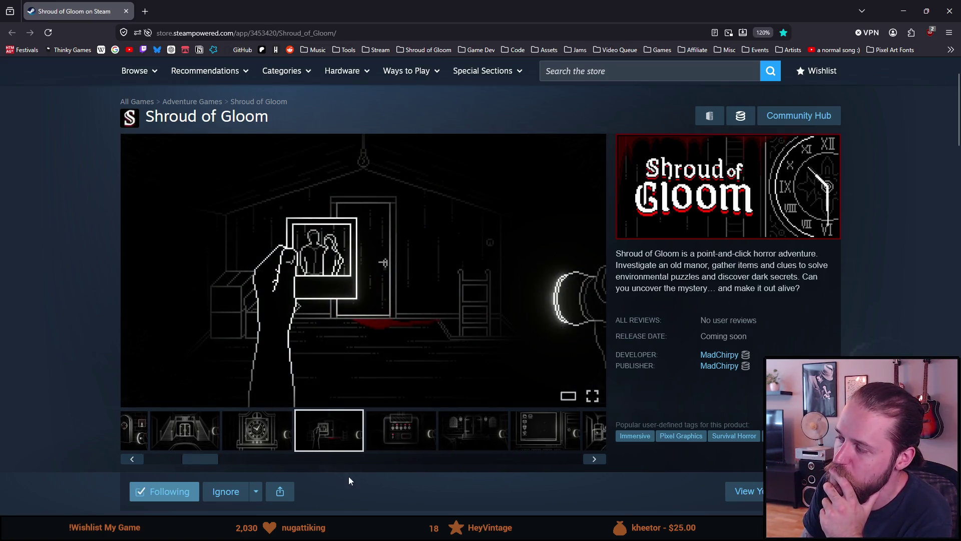
{"action": "mouse_move", "coordinate": [362, 463]}
{"action": "left_mouse_down"}
{"action": "mouse_move", "coordinate": [569, 484]}
{"action": "mouse_move", "coordinate": [238, 461]}
{"action": "mouse_move", "coordinate": [483, 467]}
{"action": "mouse_move", "coordinate": [269, 453]}
{"action": "left_mouse_up"}
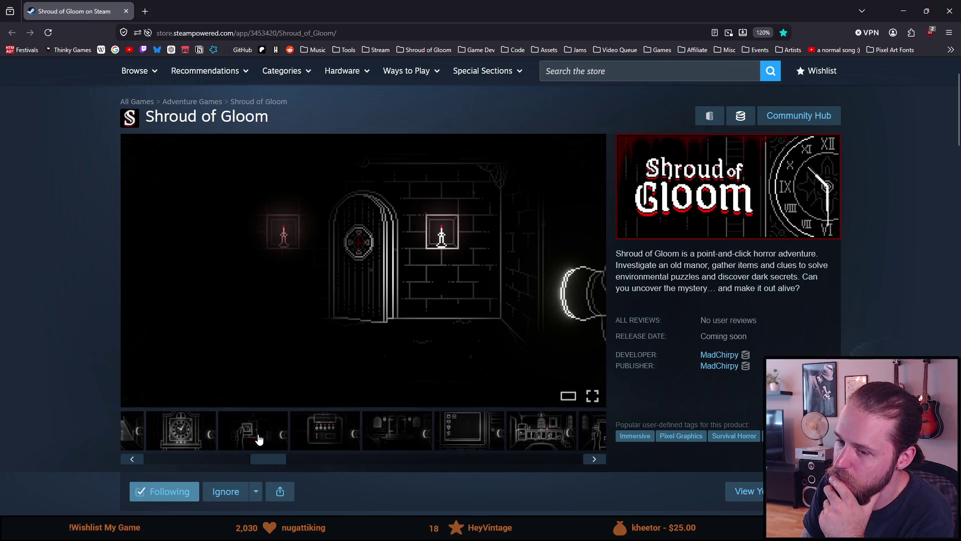
{"action": "left_click", "coordinate": [256, 433]}
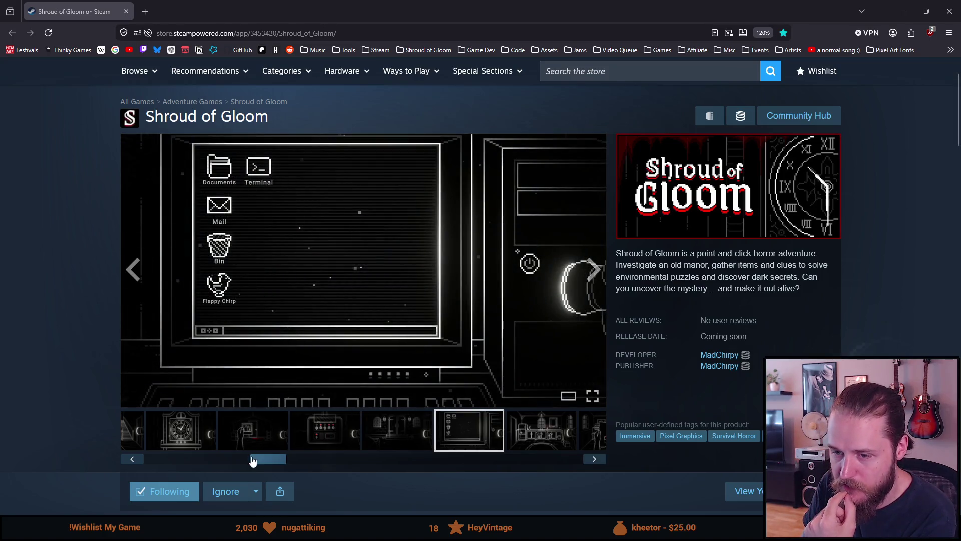
{"action": "left_click_drag", "start_coordinate": [259, 465], "coordinate": [195, 462]}
Step: Show the staircase, hand-photo, manor exterior and kitchen gallery screenshots
{"action": "left_click", "coordinate": [193, 440]}
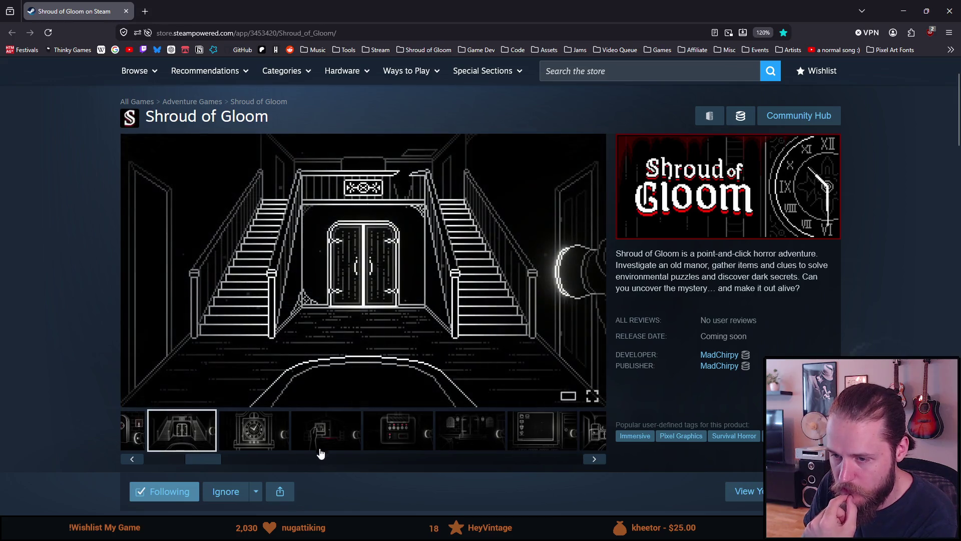
{"action": "left_click", "coordinate": [322, 443]}
{"action": "left_click", "coordinate": [465, 440]}
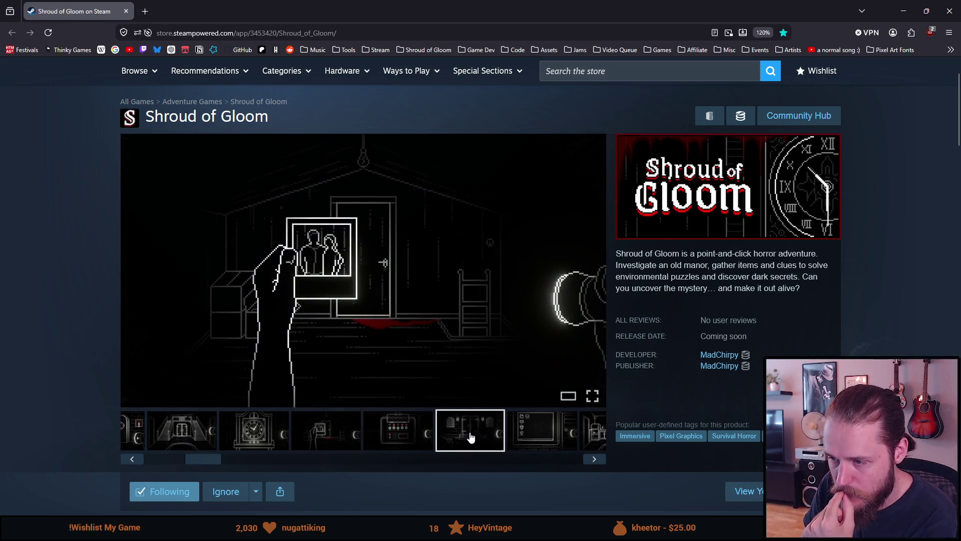
{"action": "left_click", "coordinate": [594, 459]}
{"action": "left_click", "coordinate": [215, 440]}
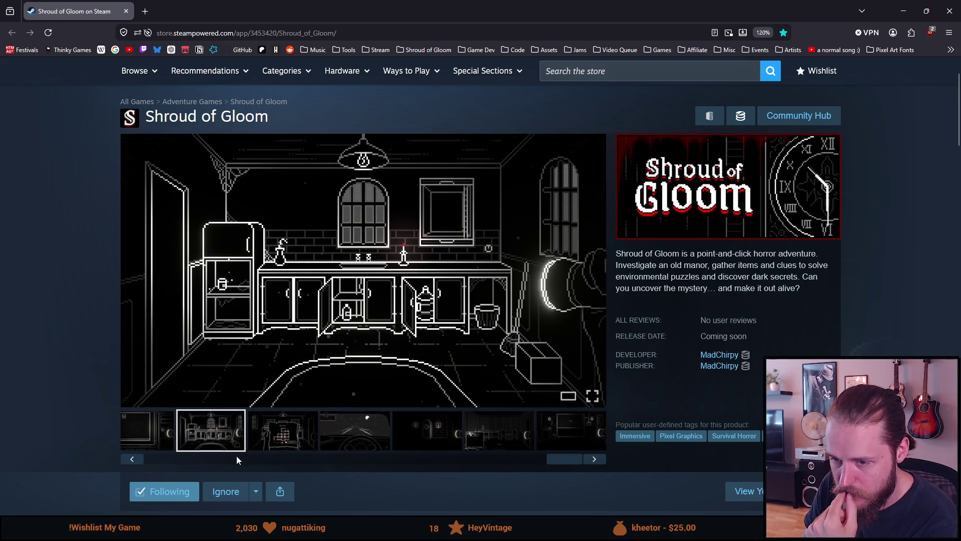
Step: Revisit the hand-photo and stair hall shots, then show the manor entrance and computer desktop screenshots
{"action": "left_click", "coordinate": [205, 459]}
{"action": "left_click", "coordinate": [333, 436]}
{"action": "left_click", "coordinate": [168, 447]}
{"action": "mouse_move", "coordinate": [210, 461]}
{"action": "left_mouse_down"}
{"action": "mouse_move", "coordinate": [173, 458]}
{"action": "mouse_move", "coordinate": [221, 461]}
{"action": "left_mouse_up"}
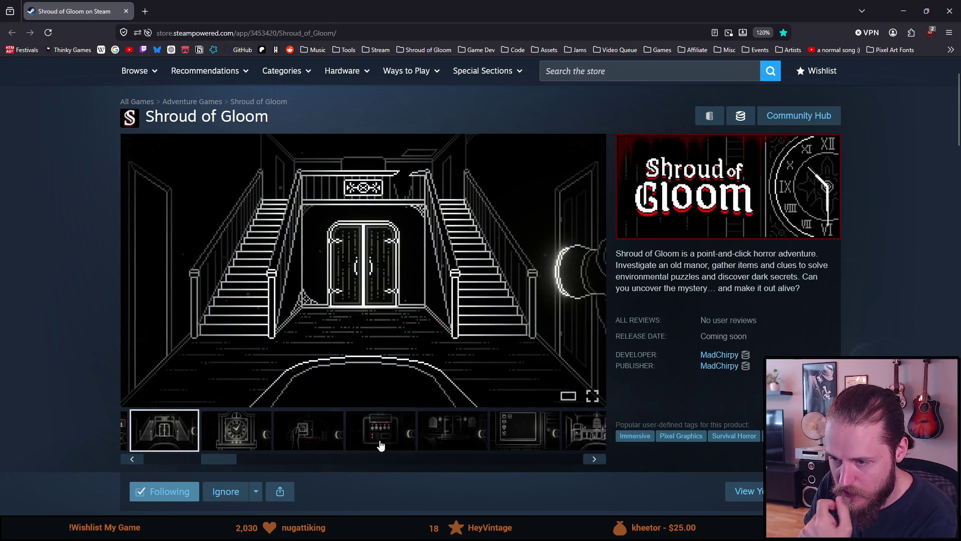
{"action": "left_click", "coordinate": [445, 431]}
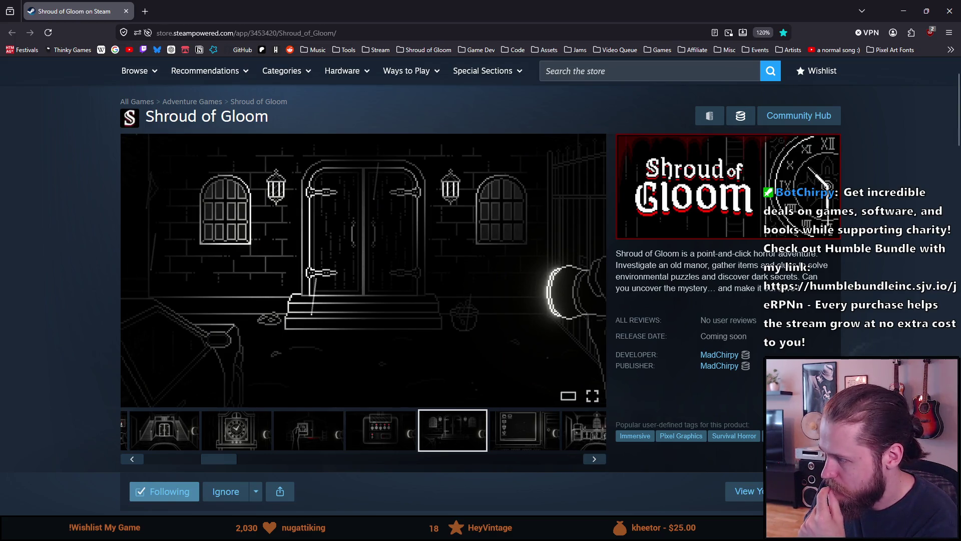
{"action": "left_click", "coordinate": [500, 439]}
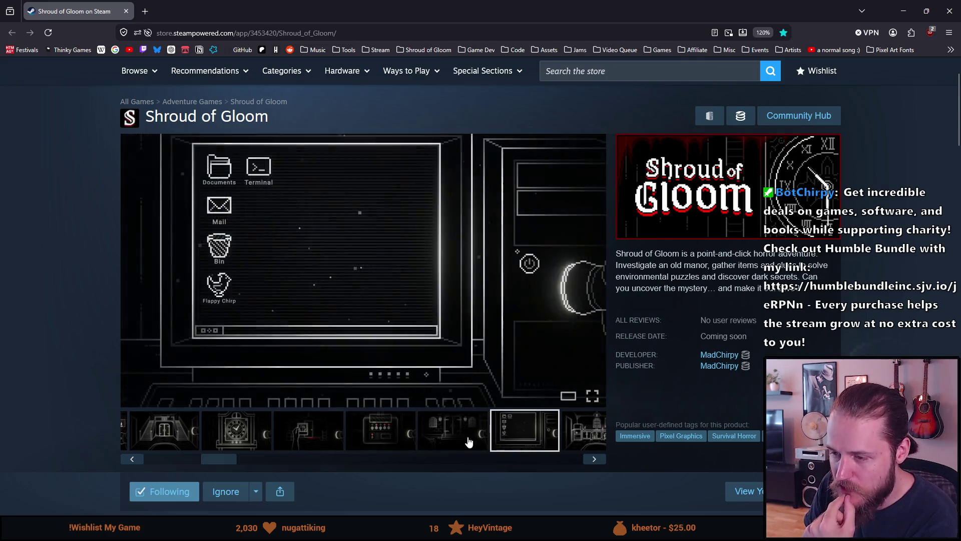
{"action": "left_click_drag", "start_coordinate": [214, 461], "coordinate": [395, 471]}
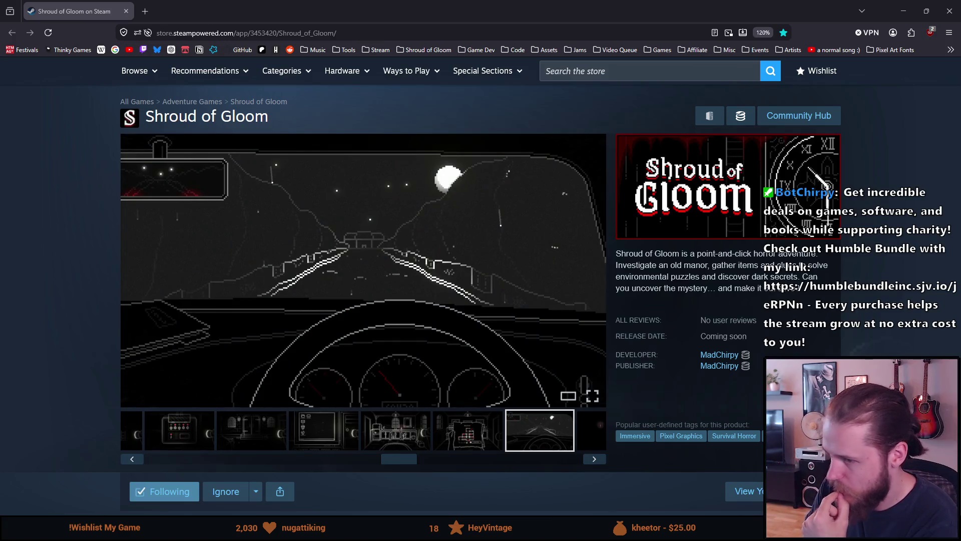
Step: Show the computer desktop and kitchen screenshots, then finish on the candle-lit door shot
{"action": "left_click", "coordinate": [341, 430]}
{"action": "left_click", "coordinate": [389, 435]}
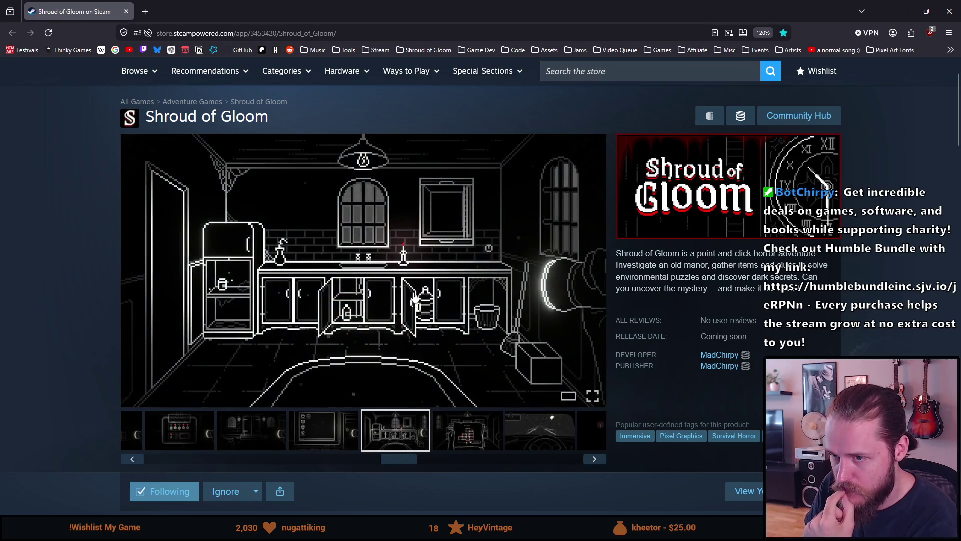
{"action": "mouse_move", "coordinate": [405, 466]}
{"action": "left_mouse_down"}
{"action": "mouse_move", "coordinate": [471, 458]}
{"action": "mouse_move", "coordinate": [402, 463]}
{"action": "left_mouse_up"}
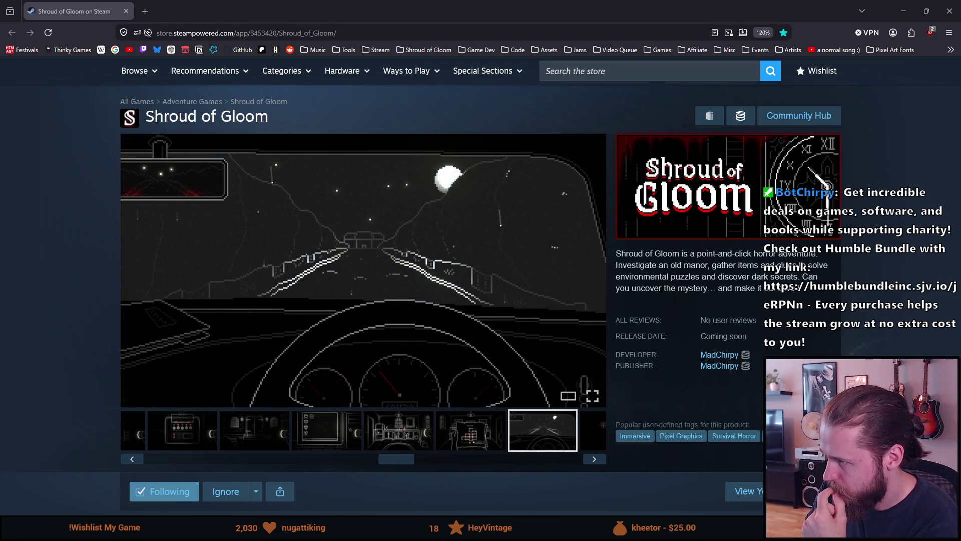
{"action": "left_click", "coordinate": [512, 458]}
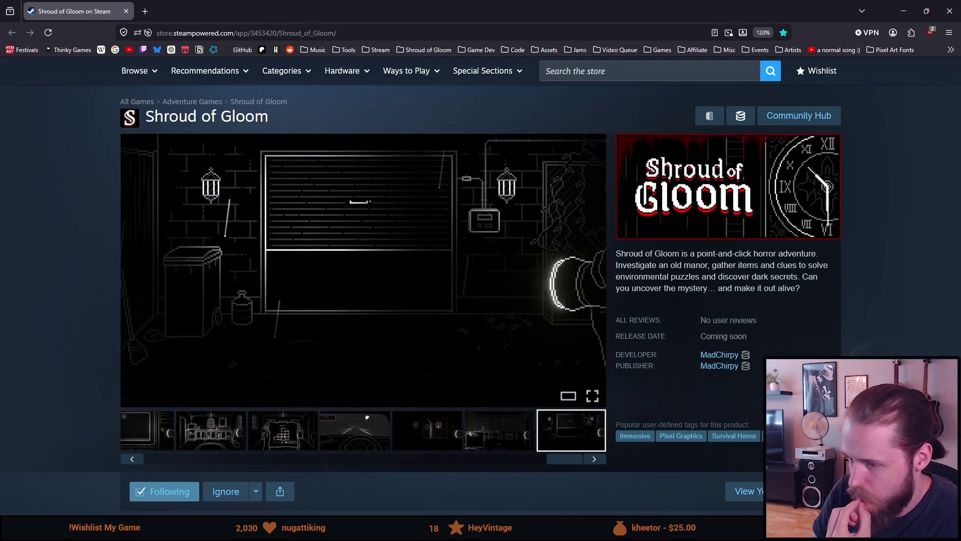
{"action": "left_click", "coordinate": [414, 434]}
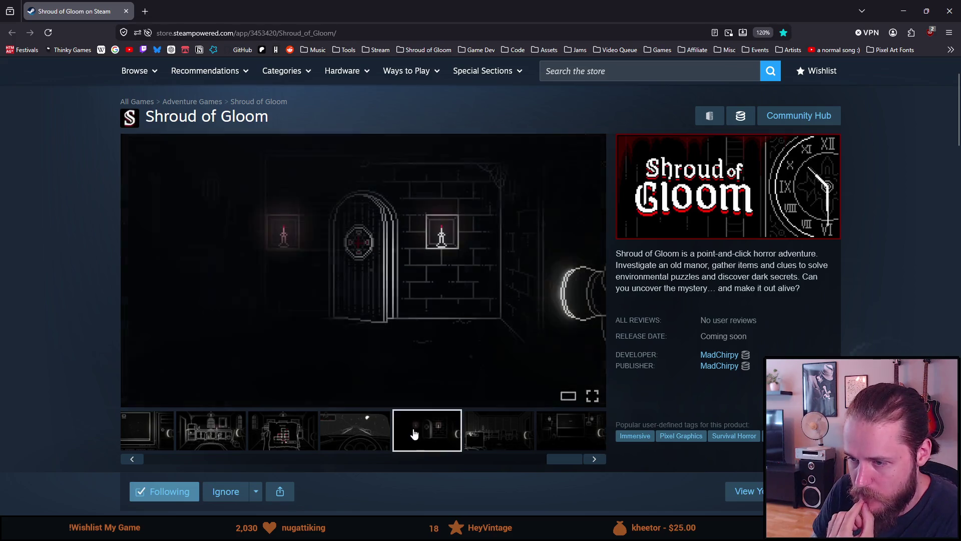
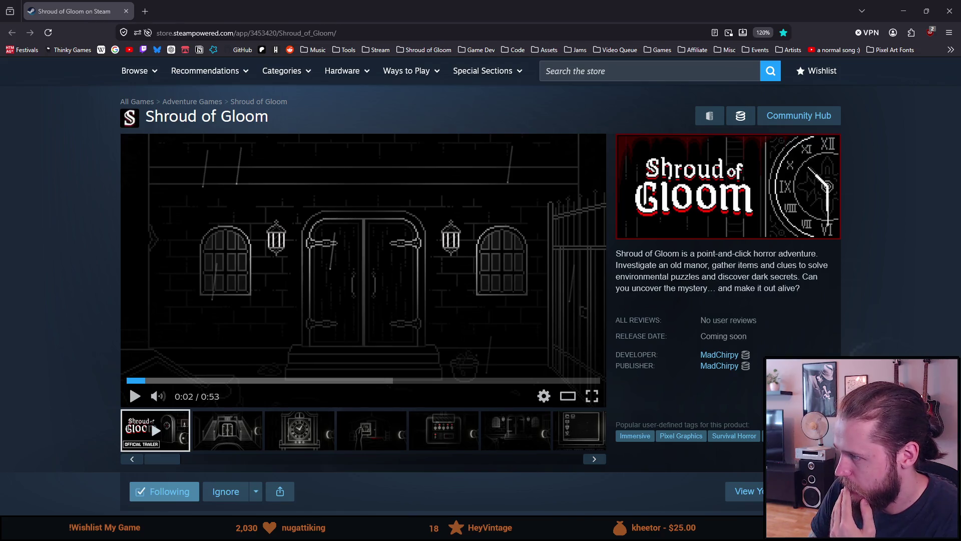
Step: Reload the Shroud of Gloom store page and enlarge its second screenshot
{"action": "left_click", "coordinate": [50, 36]}
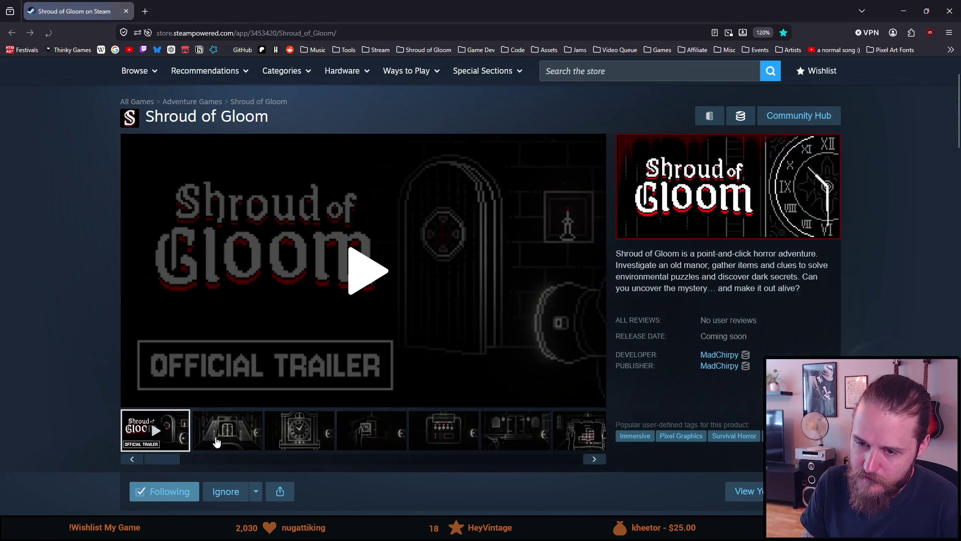
{"action": "left_click", "coordinate": [221, 443]}
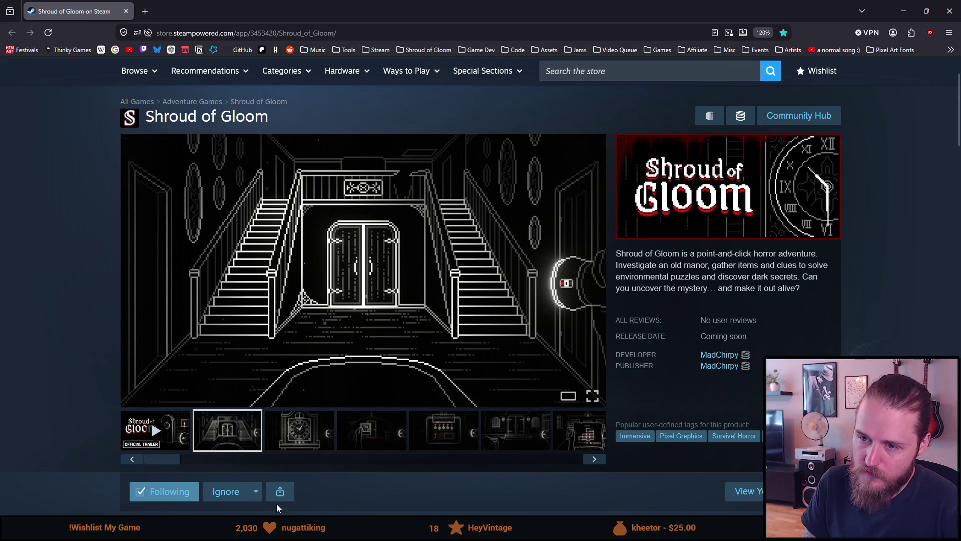
{"action": "left_click", "coordinate": [323, 328]}
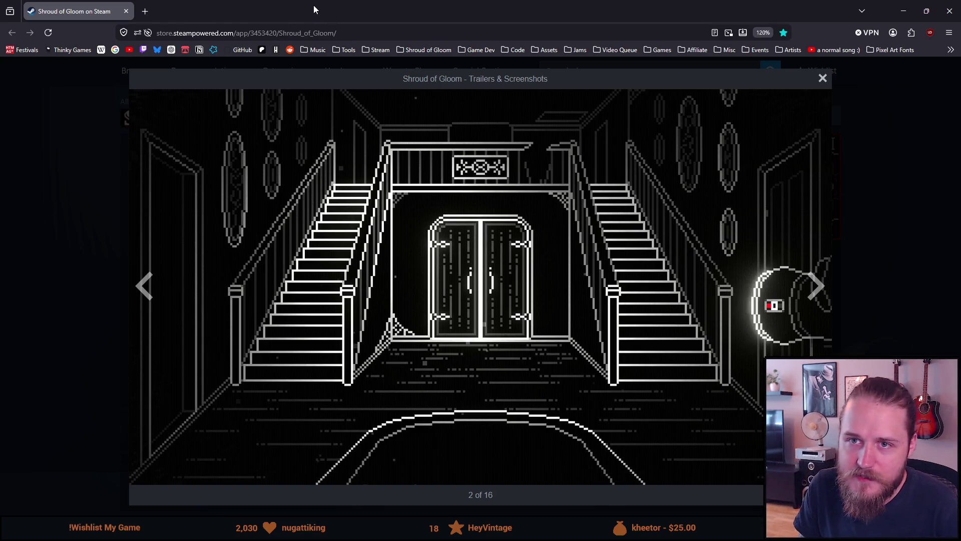
Step: Switch to Unity and back, reposition the browser window, and select the page address
{"action": "key", "text": "alt+Tab"}
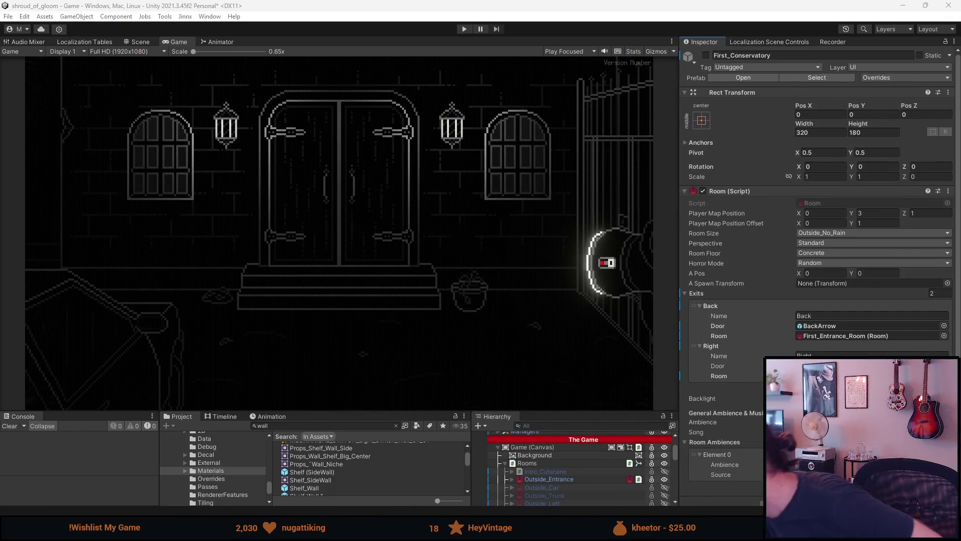
{"action": "key", "text": "alt+Tab"}
{"action": "mouse_move", "coordinate": [531, 7]}
{"action": "left_mouse_down"}
{"action": "mouse_move", "coordinate": [530, 222]}
{"action": "mouse_move", "coordinate": [531, 2]}
{"action": "left_mouse_up"}
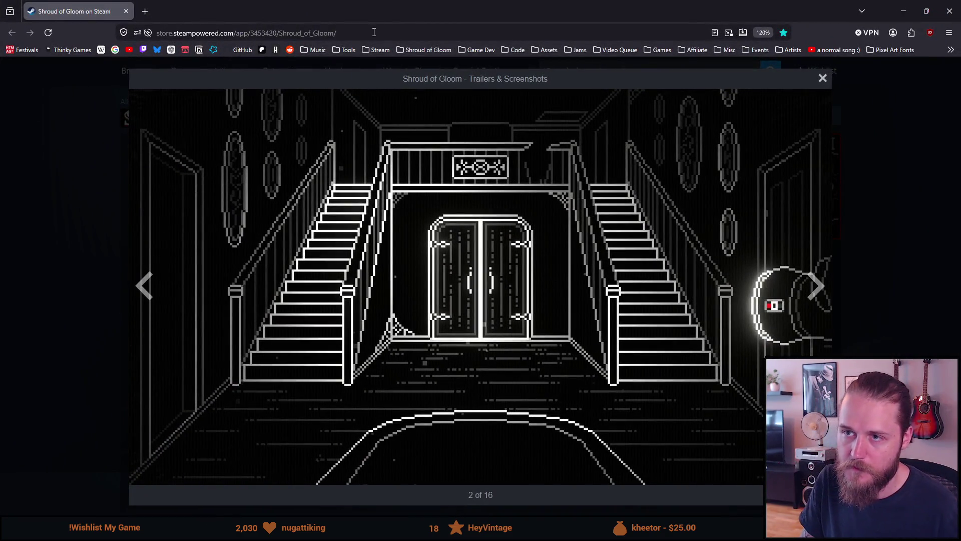
{"action": "key", "text": "ctrl+l"}
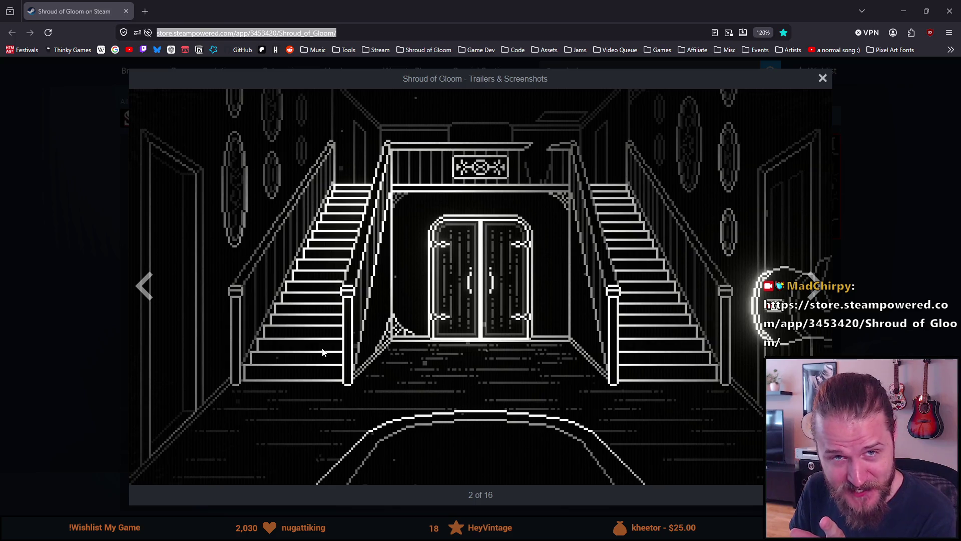
Step: Step the enlarged gallery to screenshot 4 of 16, then close it
{"action": "left_click", "coordinate": [824, 292]}
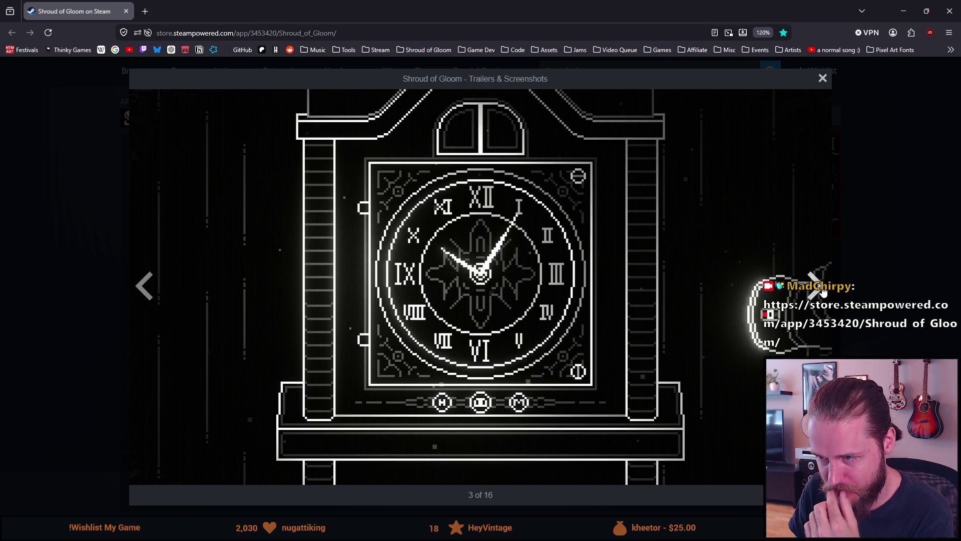
{"action": "left_click", "coordinate": [823, 292]}
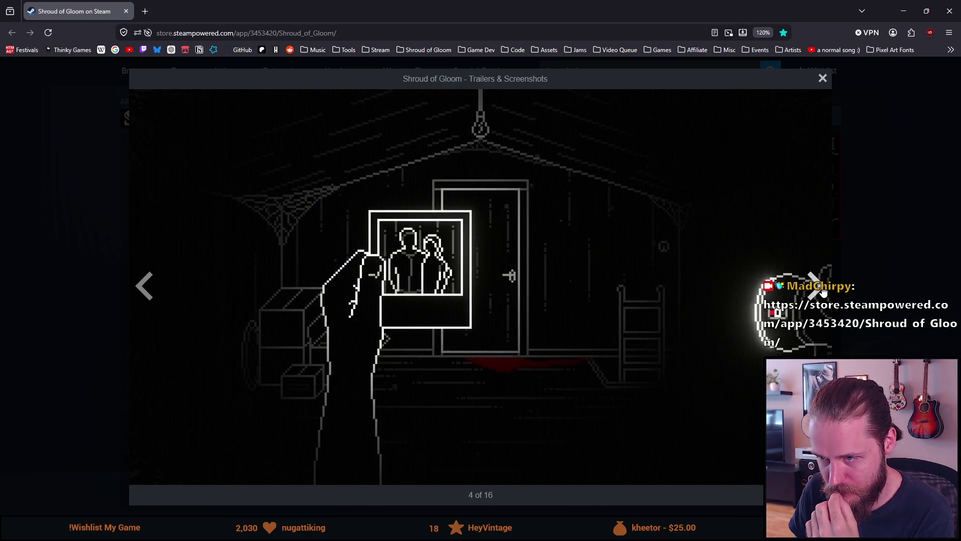
{"action": "left_click", "coordinate": [890, 274]}
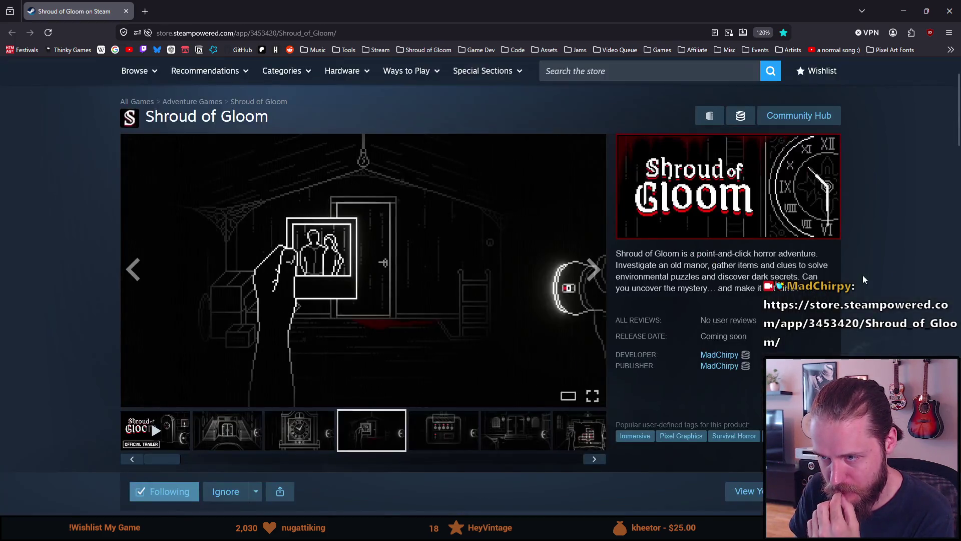
Step: Step past the machine panel, mansion, map, kitchen and desktop shots, then enlarge the candle-lit door
{"action": "left_click", "coordinate": [431, 440]}
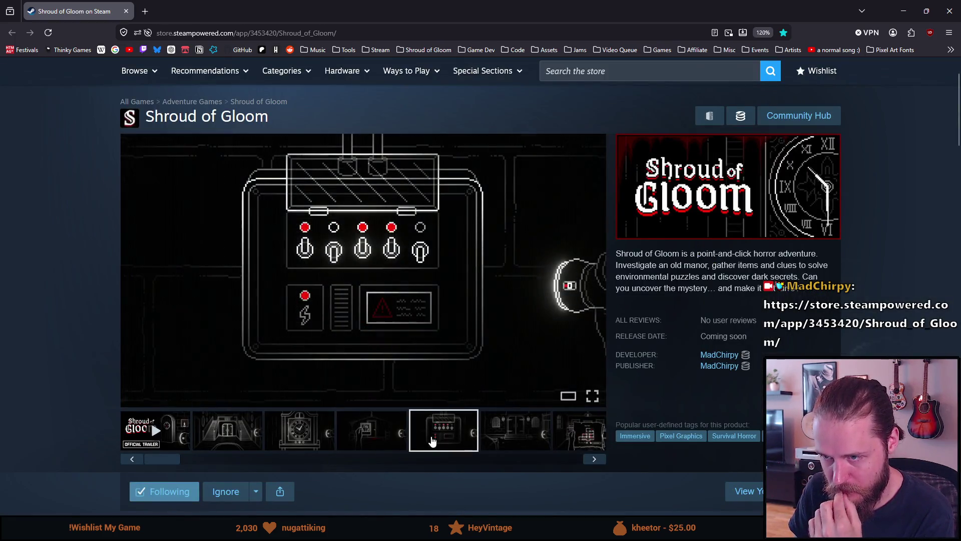
{"action": "left_click", "coordinate": [498, 439]}
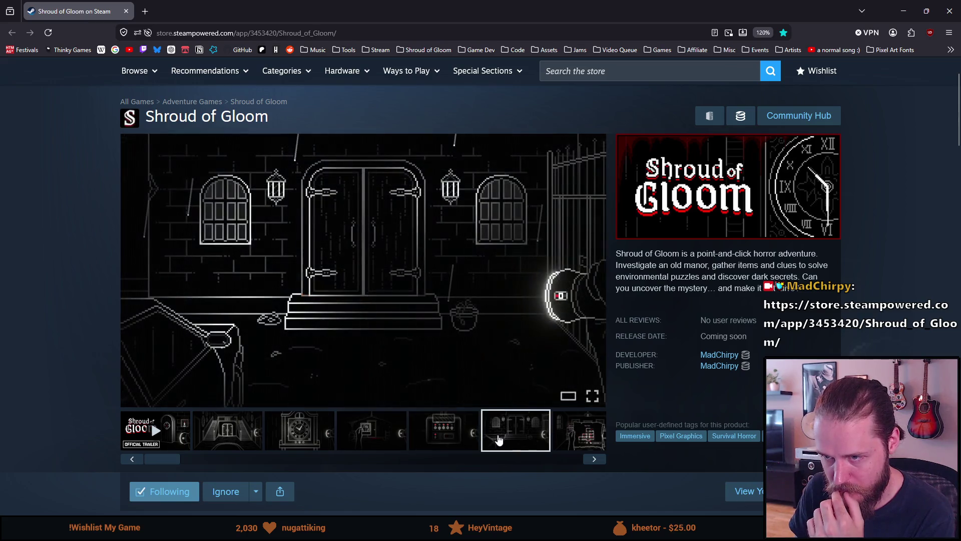
{"action": "left_click", "coordinate": [595, 460]}
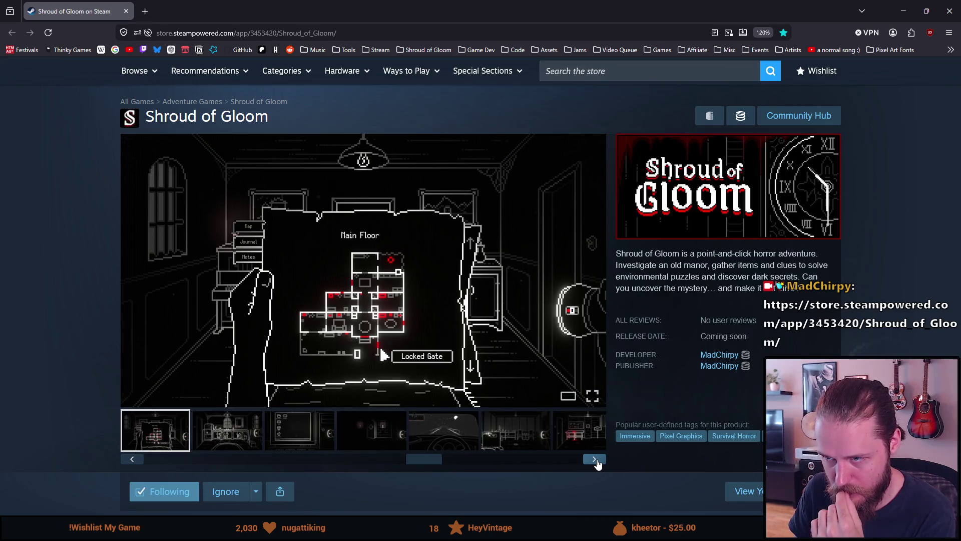
{"action": "left_click", "coordinate": [596, 461]}
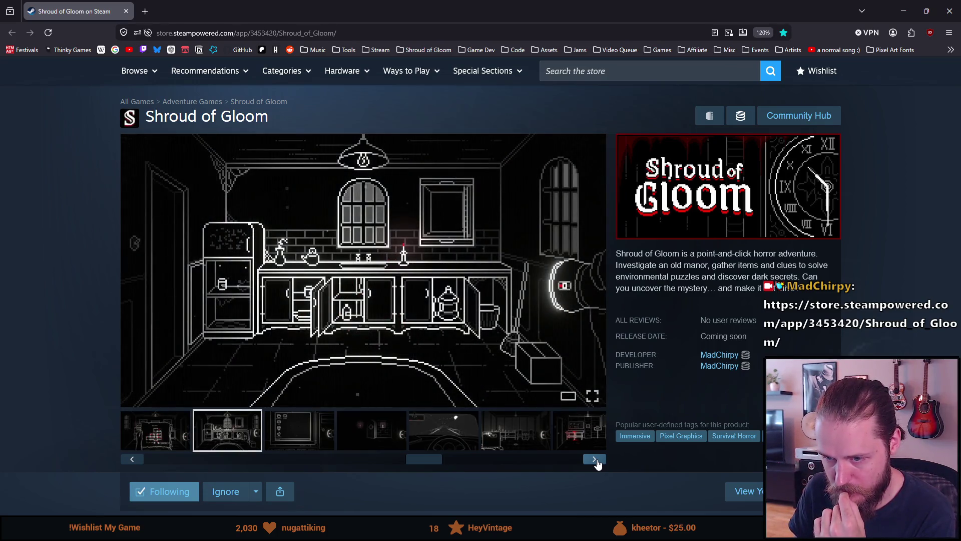
{"action": "left_click", "coordinate": [596, 461]}
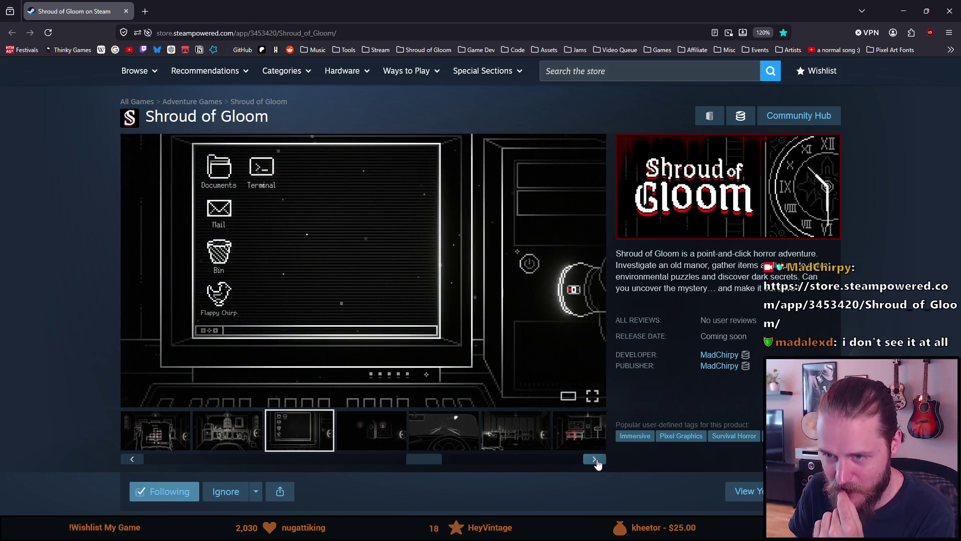
{"action": "left_click", "coordinate": [595, 460]}
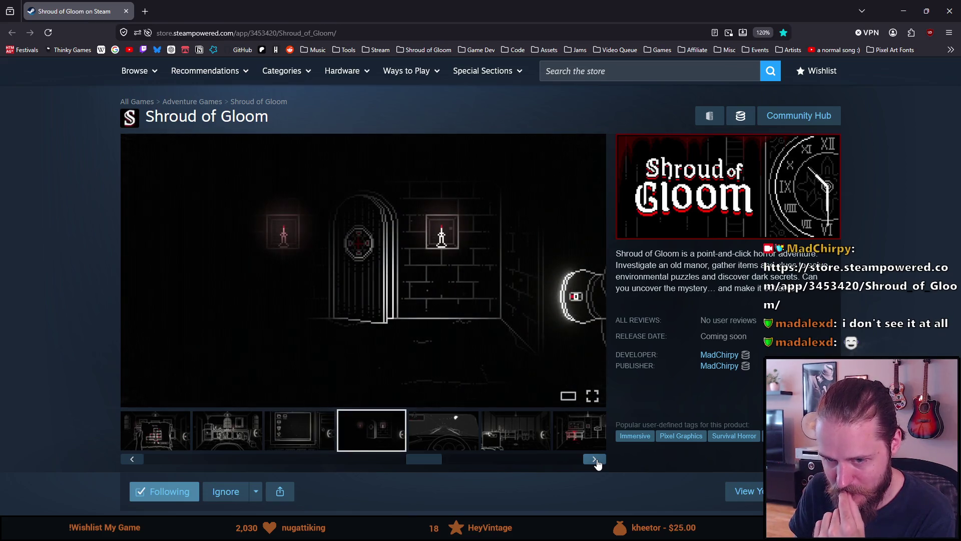
{"action": "left_click", "coordinate": [422, 330]}
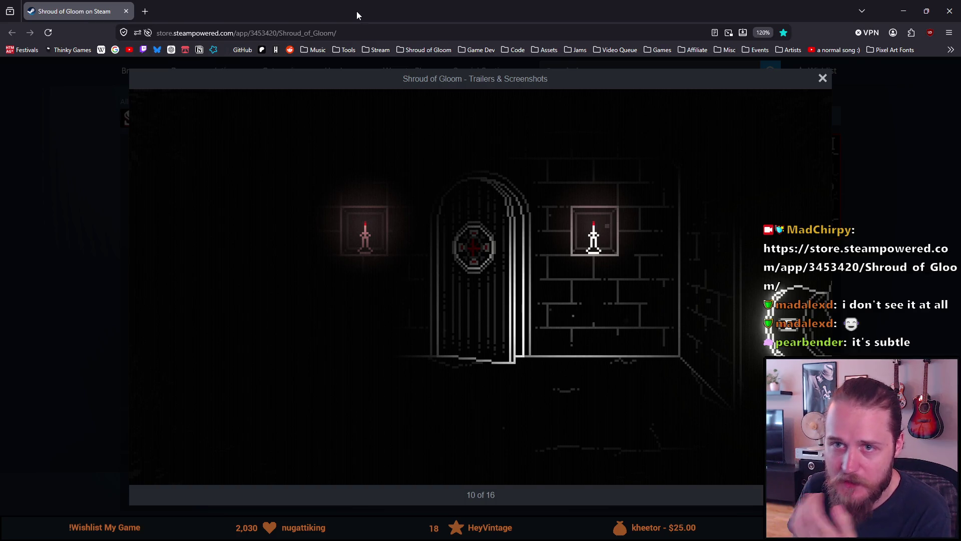
Step: Return from Unity, advance to the night-drive screenshot 11 of 16, and go full screen
{"action": "key", "text": "alt+Tab"}
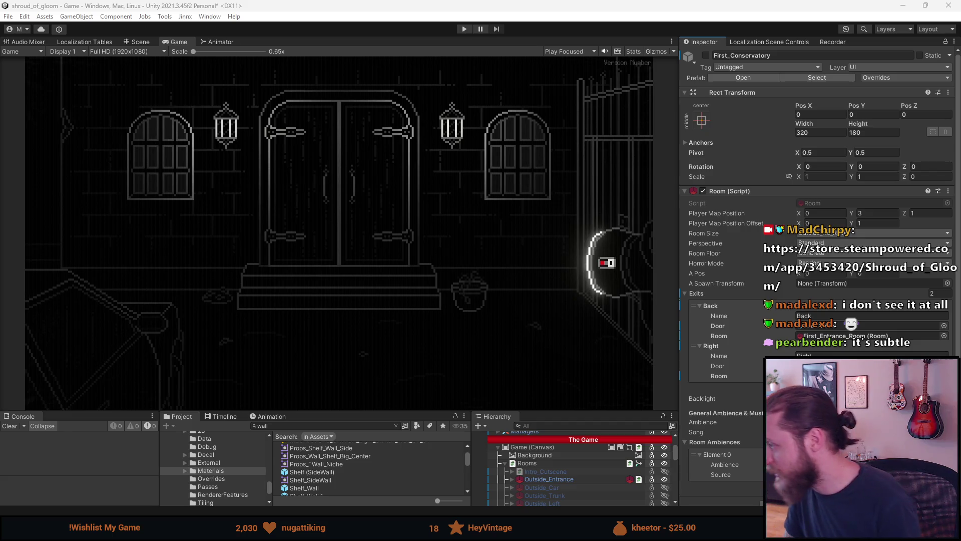
{"action": "mouse_move", "coordinate": [0, 234]}
{"action": "left_mouse_down"}
{"action": "mouse_move", "coordinate": [97, 234]}
{"action": "mouse_move", "coordinate": [0, 234]}
{"action": "mouse_move", "coordinate": [326, 139]}
{"action": "mouse_move", "coordinate": [350, 5]}
{"action": "left_mouse_up"}
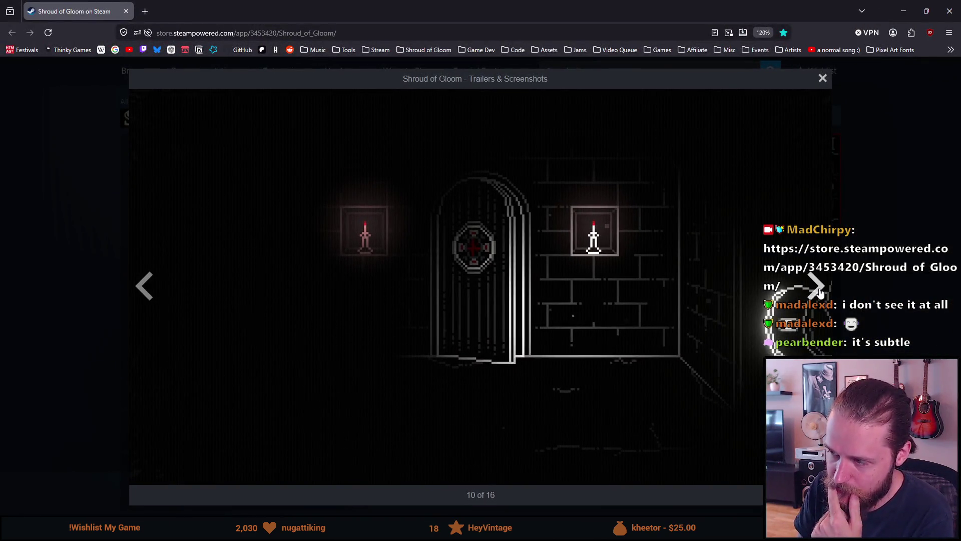
{"action": "left_click", "coordinate": [819, 293]}
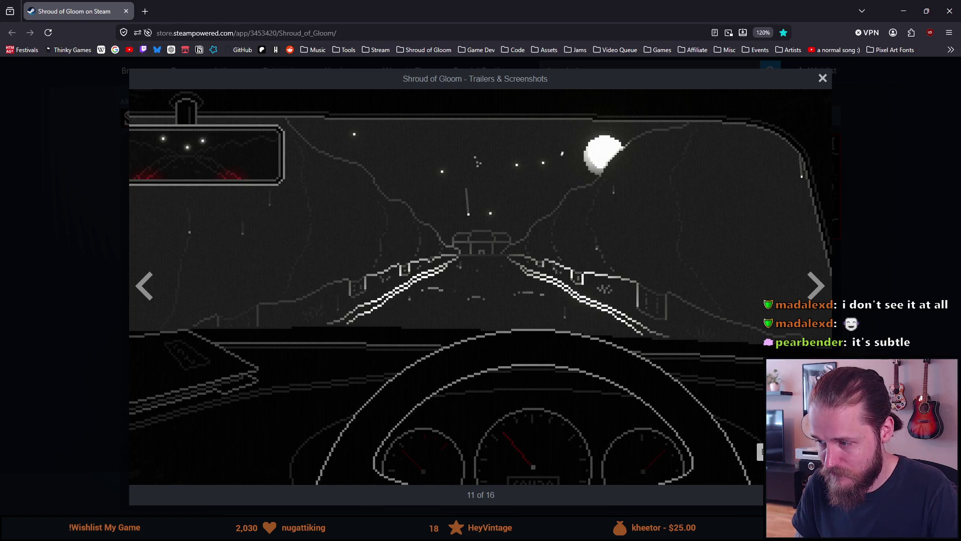
{"action": "key", "text": "f"}
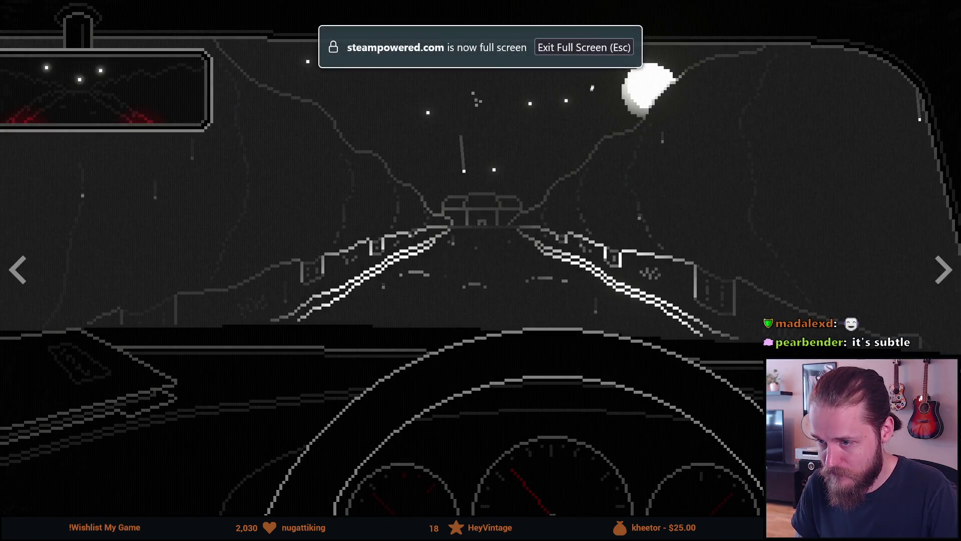
Step: Step back through the castle door, desktop and kitchen shots, then leave and re-enter full screen
{"action": "left_click", "coordinate": [24, 281]}
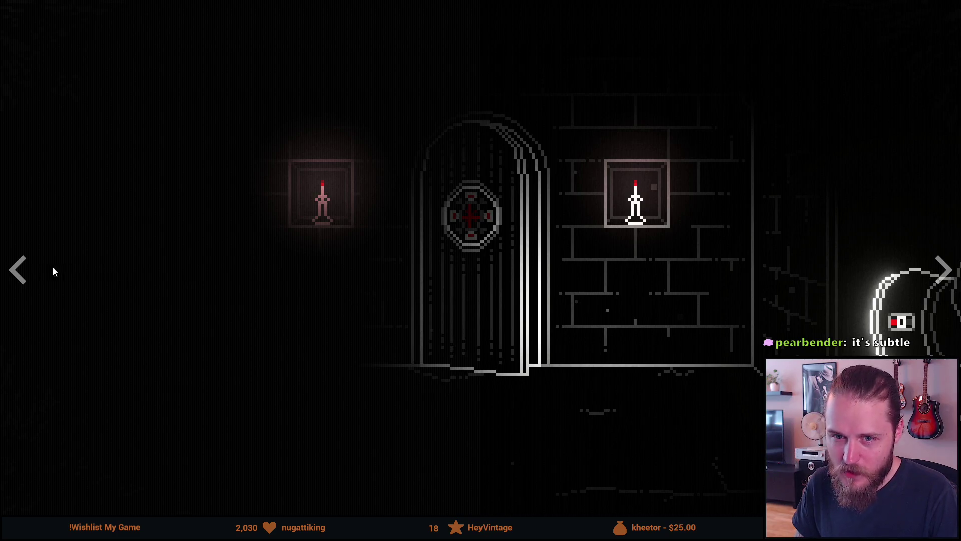
{"action": "left_click", "coordinate": [17, 269]}
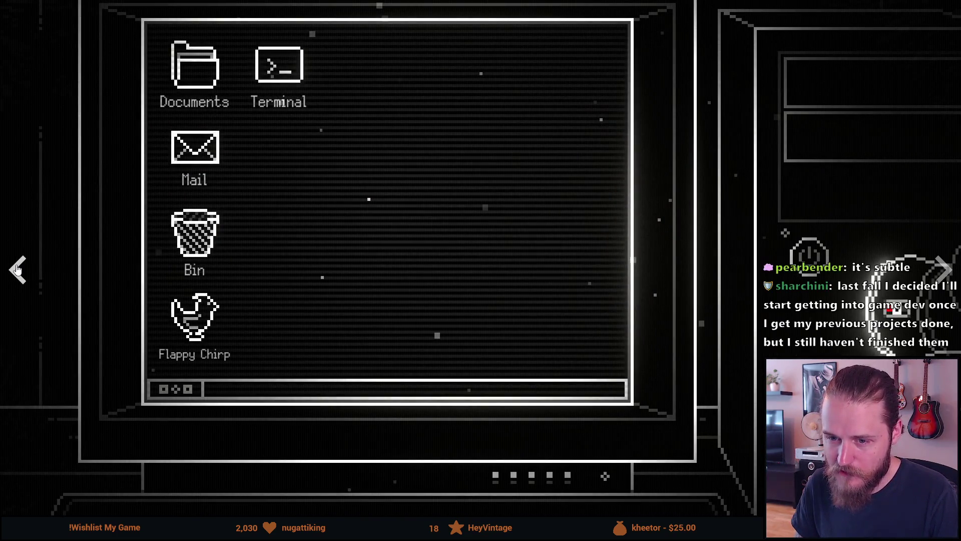
{"action": "left_click", "coordinate": [17, 269]}
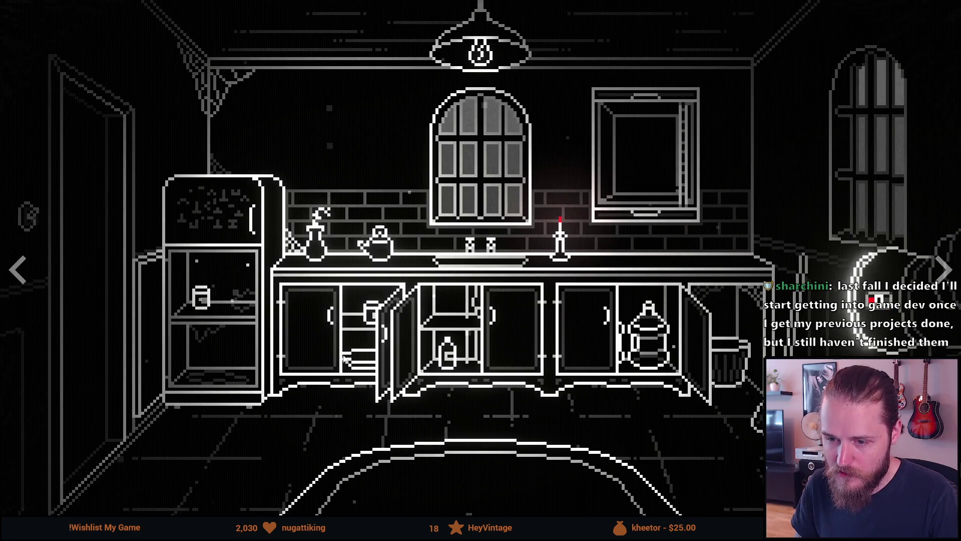
{"action": "key", "text": "Escape"}
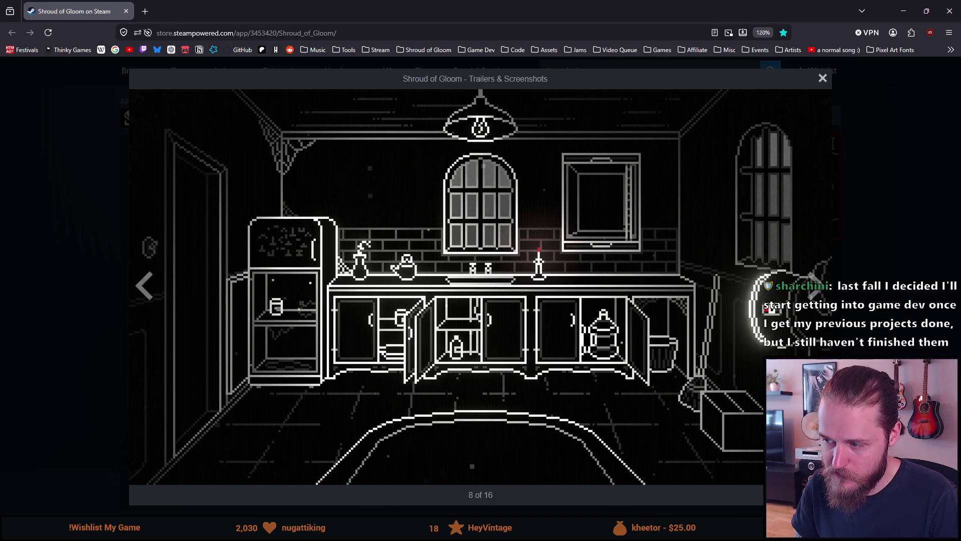
{"action": "left_click", "coordinate": [821, 495]}
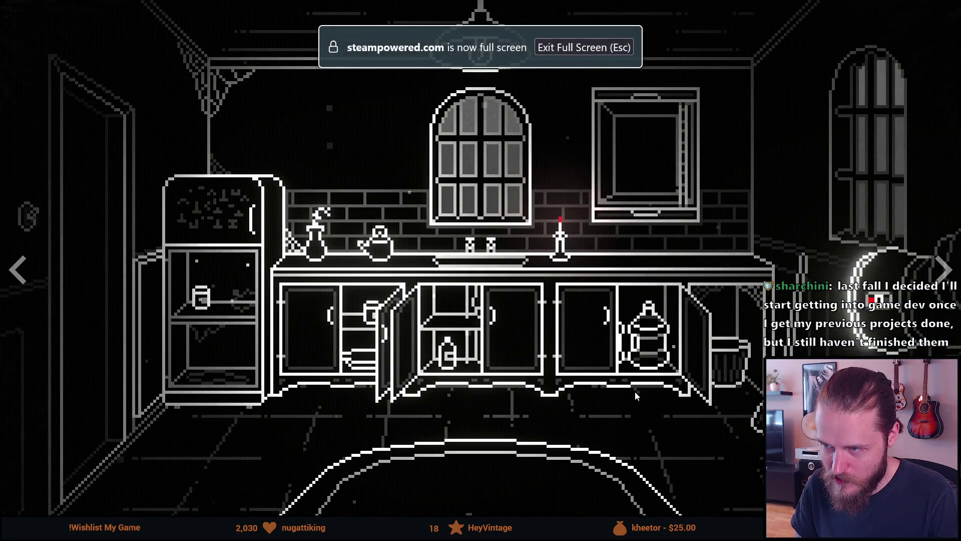
Step: Go back to the Main Floor map, forward through to the living room shot, and exit full screen
{"action": "left_click", "coordinate": [19, 270]}
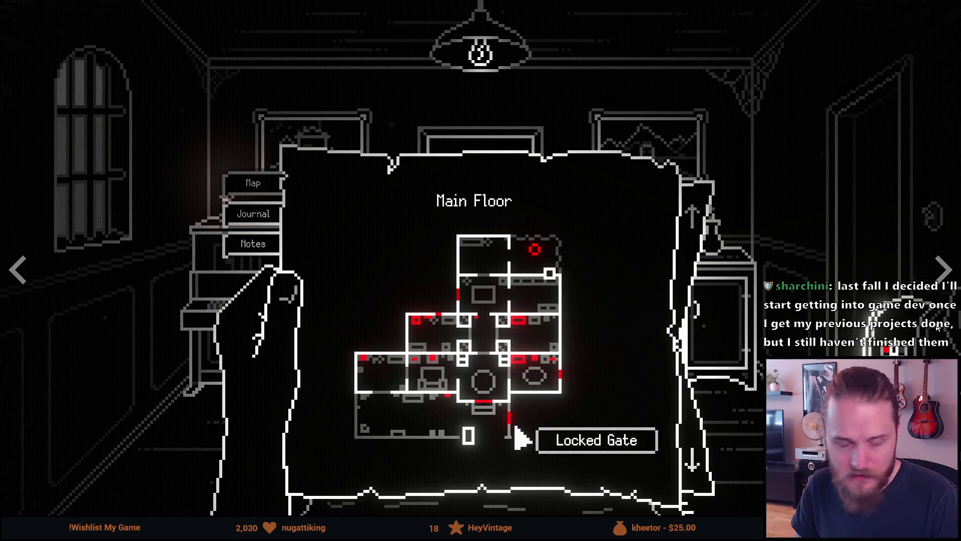
{"action": "left_click", "coordinate": [943, 270]}
{"action": "left_click", "coordinate": [943, 270]}
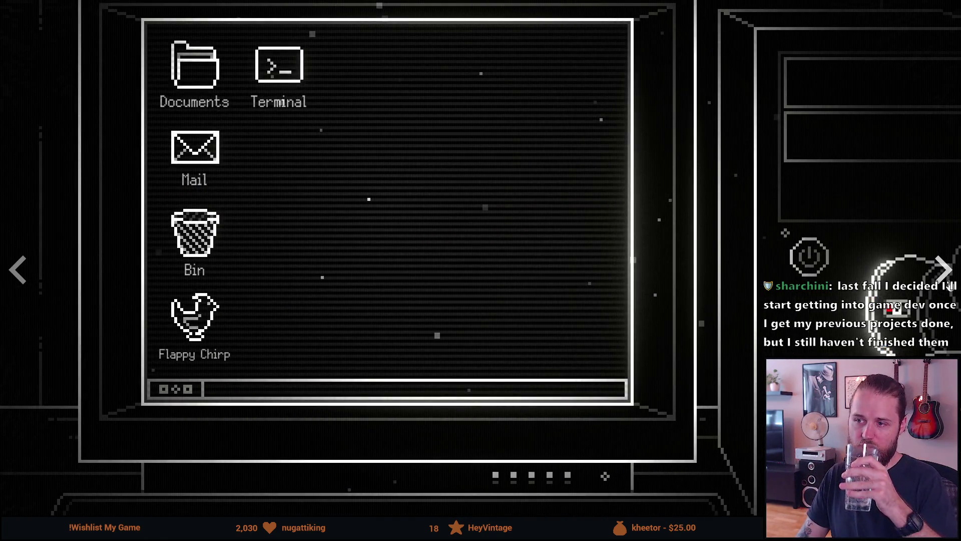
{"action": "left_click", "coordinate": [944, 270]}
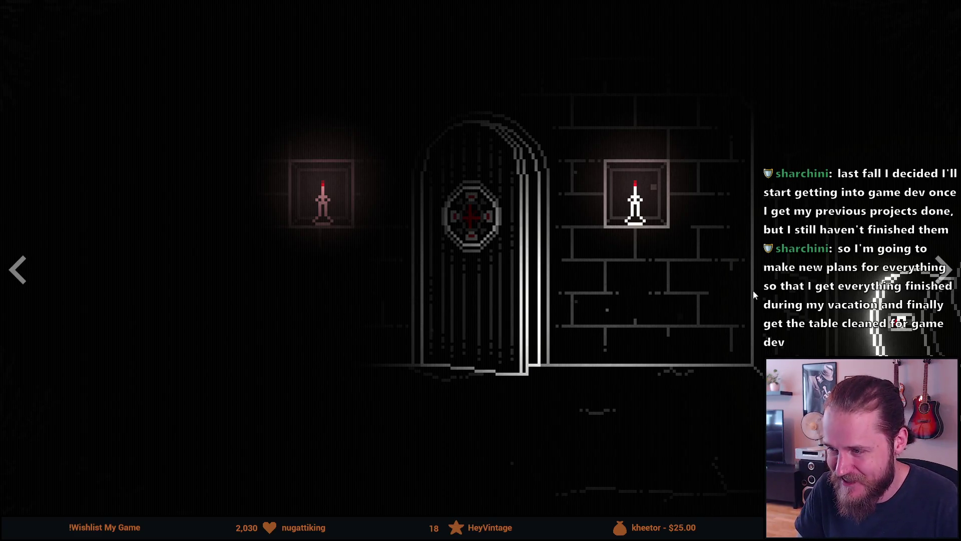
{"action": "left_click", "coordinate": [942, 274]}
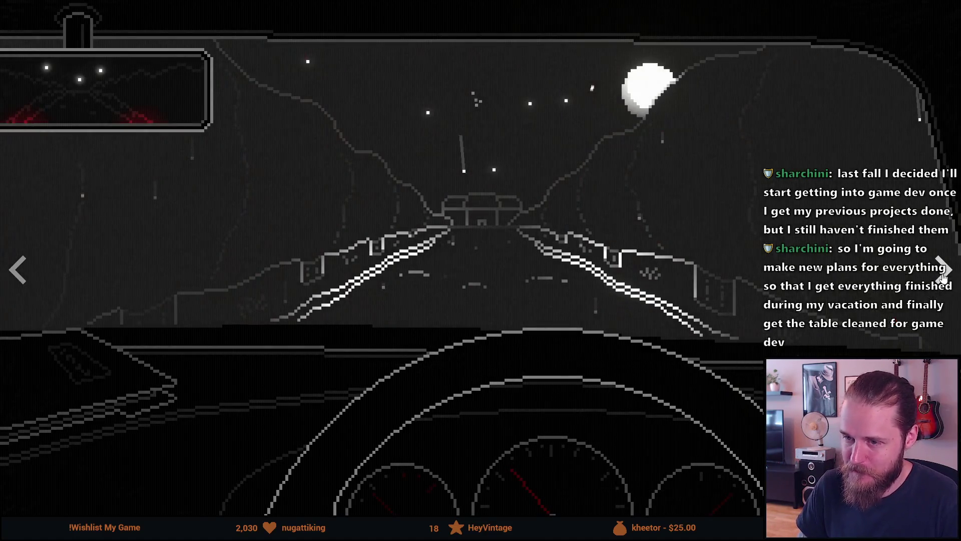
{"action": "left_click", "coordinate": [941, 274]}
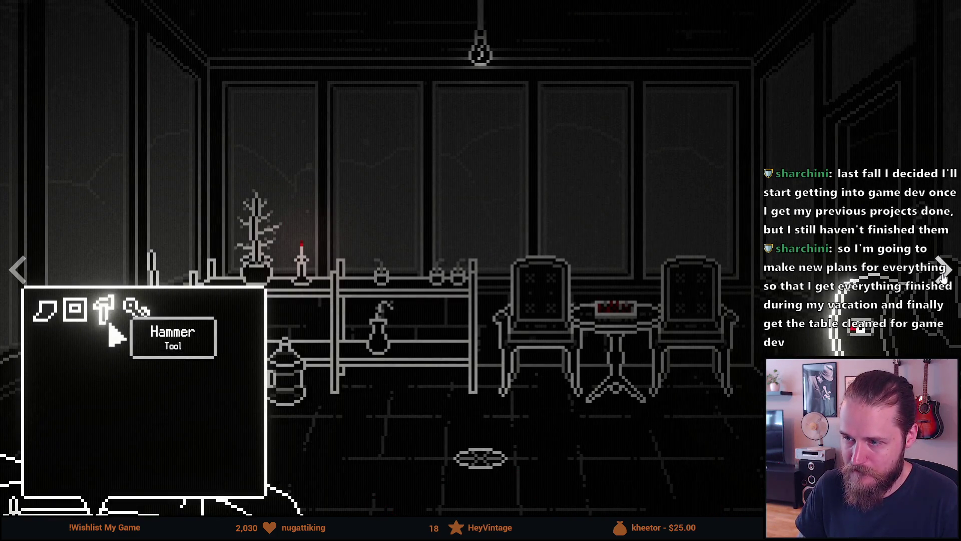
{"action": "left_click", "coordinate": [943, 274]}
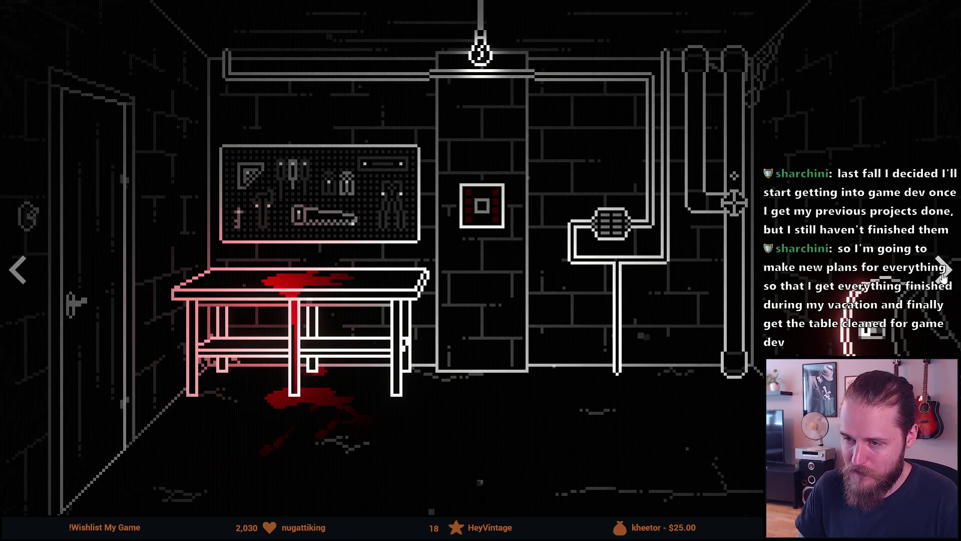
{"action": "left_click", "coordinate": [942, 274]}
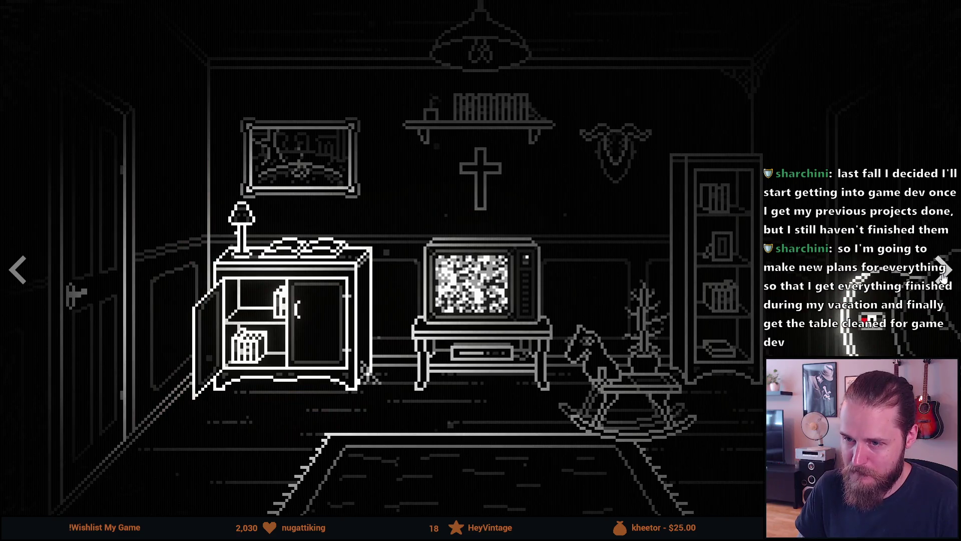
{"action": "key", "text": "Escape"}
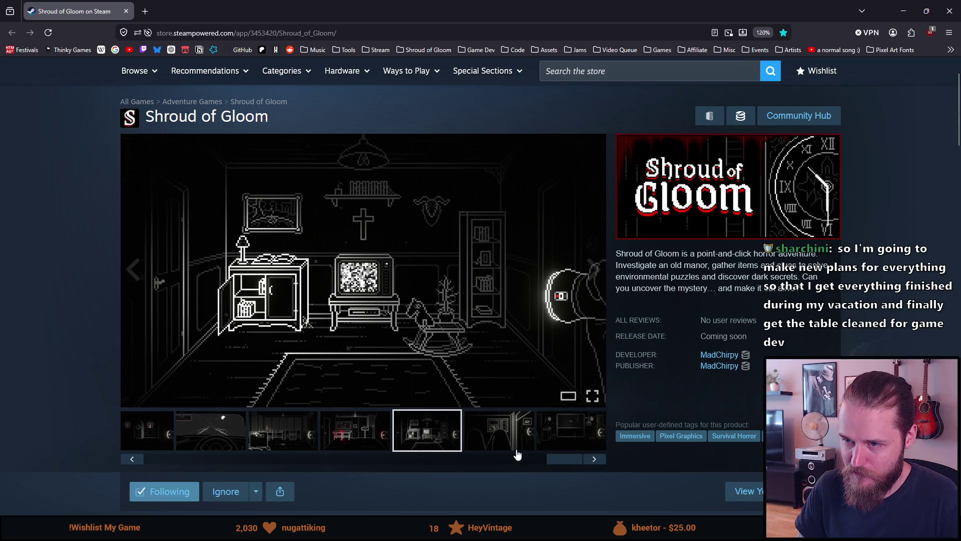
Step: Browse the strip from the sixth screenshot, past the trailer, to the hand-holding-photo screenshot
{"action": "left_click", "coordinate": [494, 439]}
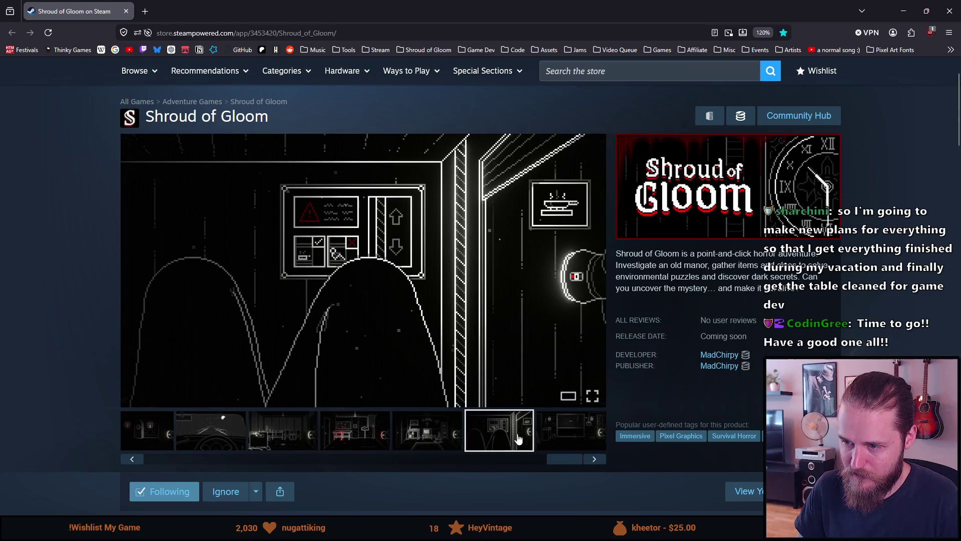
{"action": "left_click", "coordinate": [566, 432]}
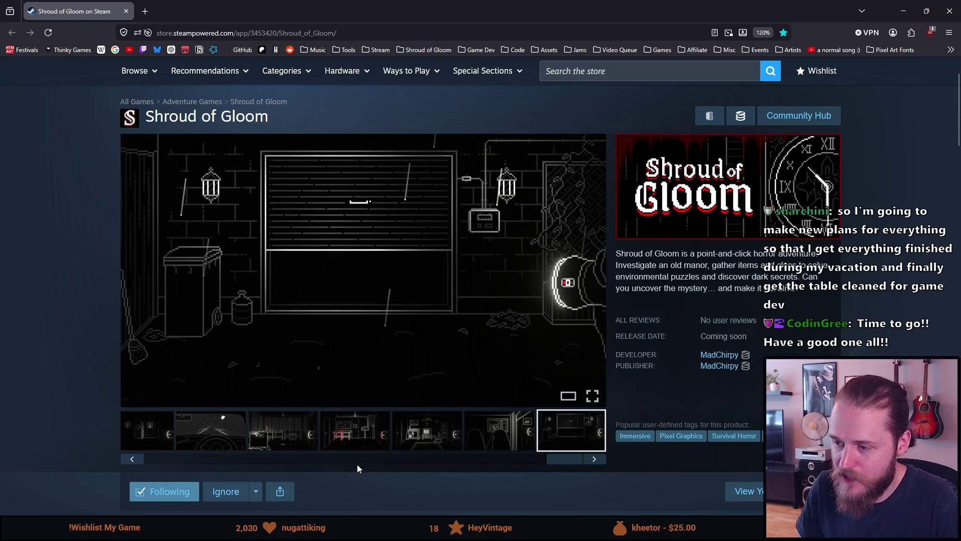
{"action": "left_click", "coordinate": [594, 459]}
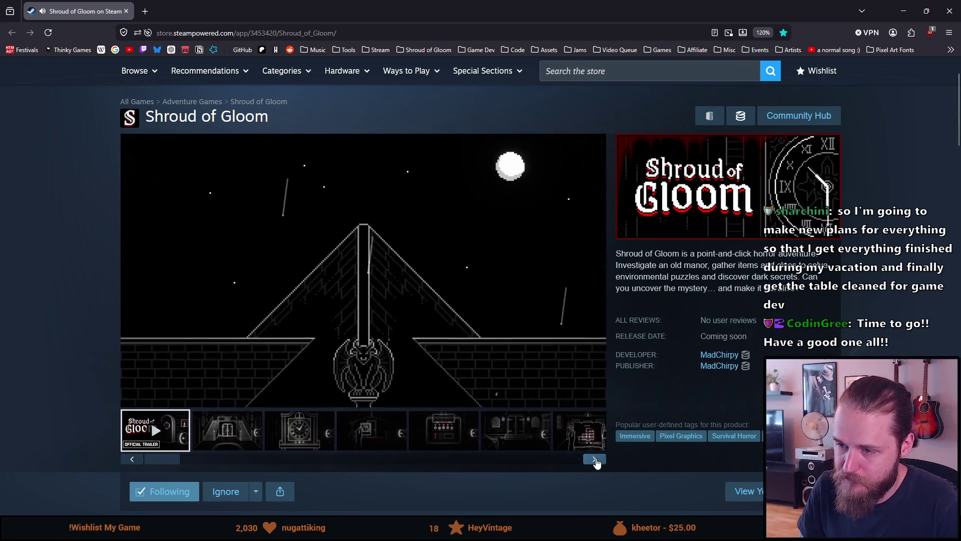
{"action": "left_click", "coordinate": [595, 459]}
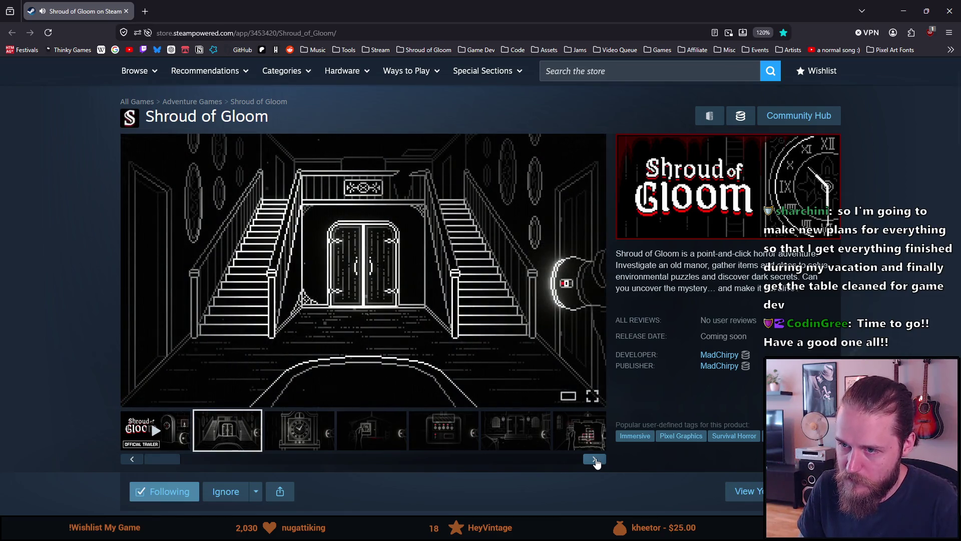
{"action": "left_click", "coordinate": [594, 459]}
{"action": "left_click", "coordinate": [595, 459]}
{"action": "left_click", "coordinate": [594, 459]}
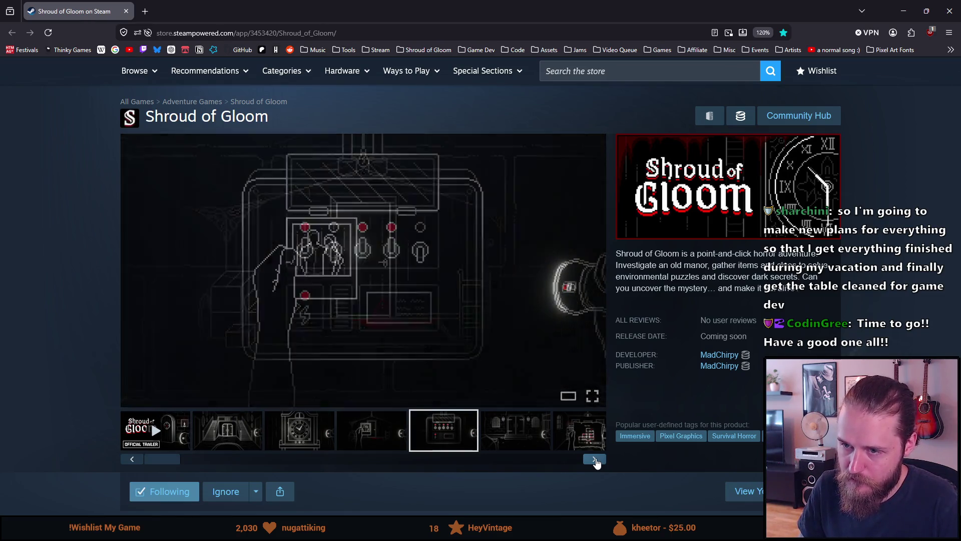
{"action": "left_click", "coordinate": [365, 431]}
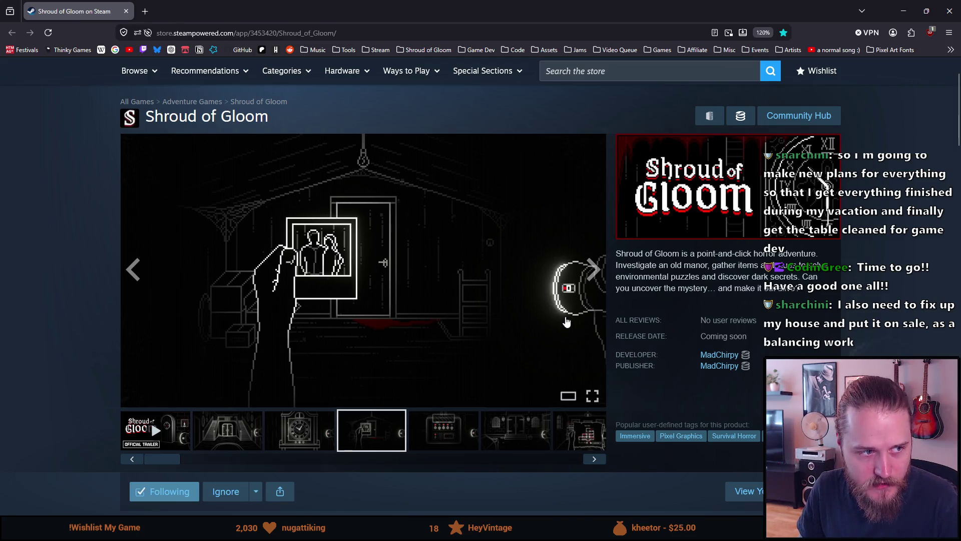
Step: Advance through the control panel, door, map, kitchen, car and room shots, then enlarge the workshop
{"action": "left_click", "coordinate": [595, 276]}
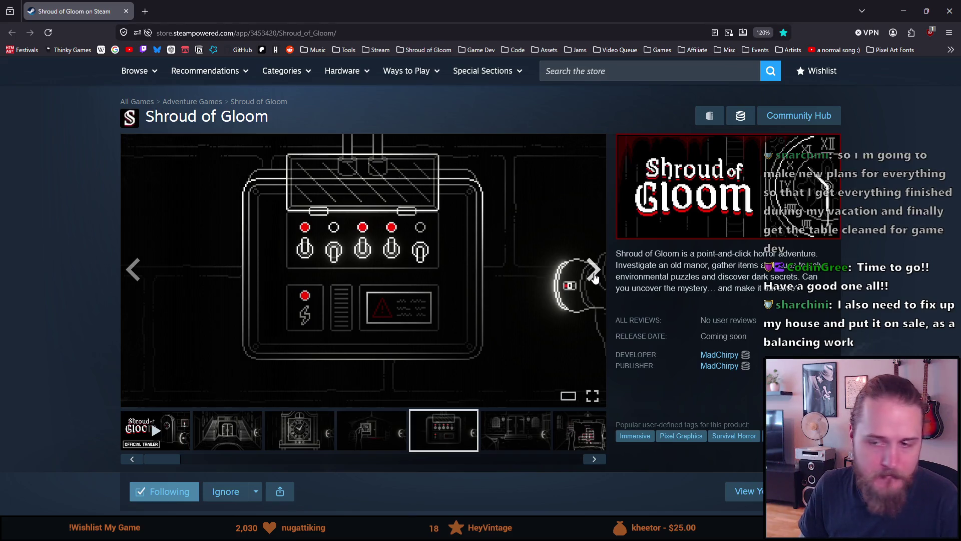
{"action": "left_click", "coordinate": [594, 275]}
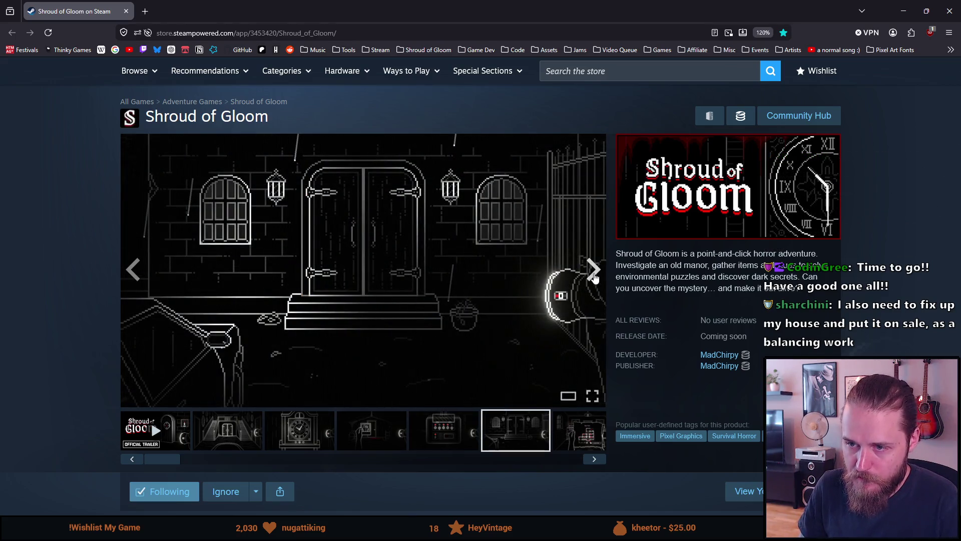
{"action": "left_click", "coordinate": [595, 275]}
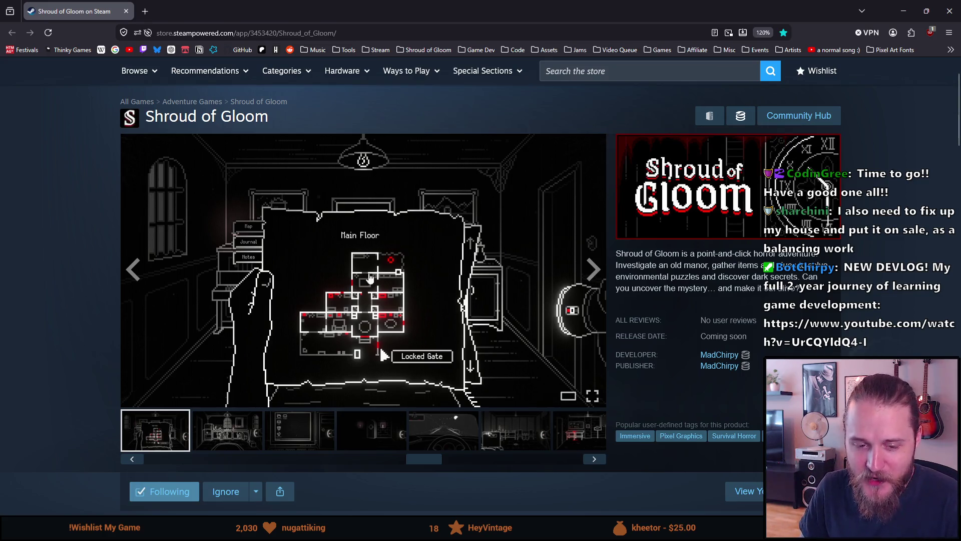
{"action": "left_click", "coordinate": [592, 272]}
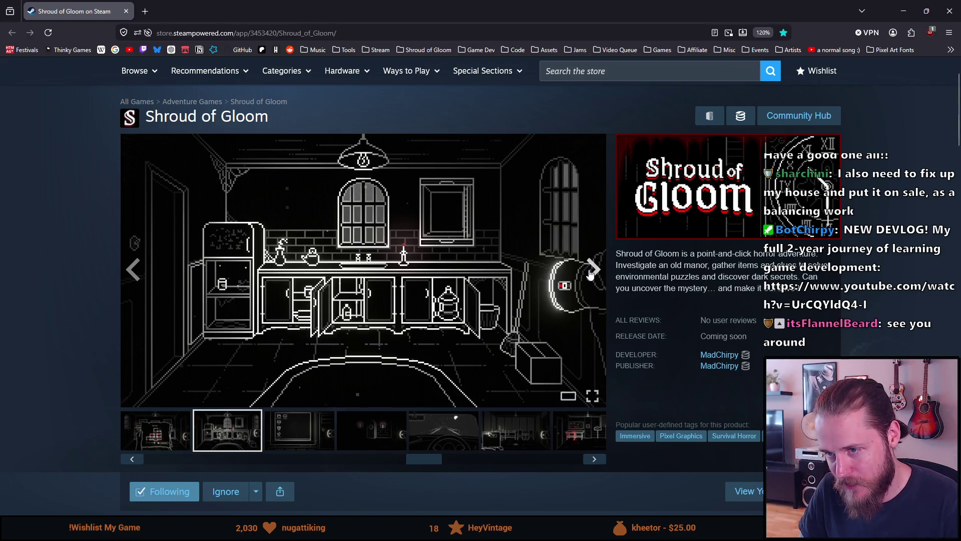
{"action": "left_click", "coordinate": [590, 273]}
{"action": "left_click", "coordinate": [590, 273]}
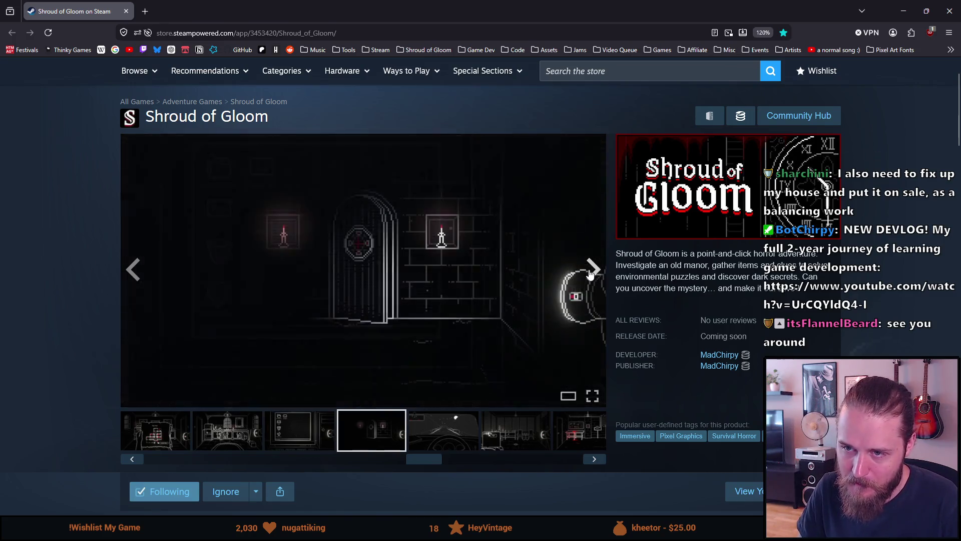
{"action": "left_click", "coordinate": [590, 273]}
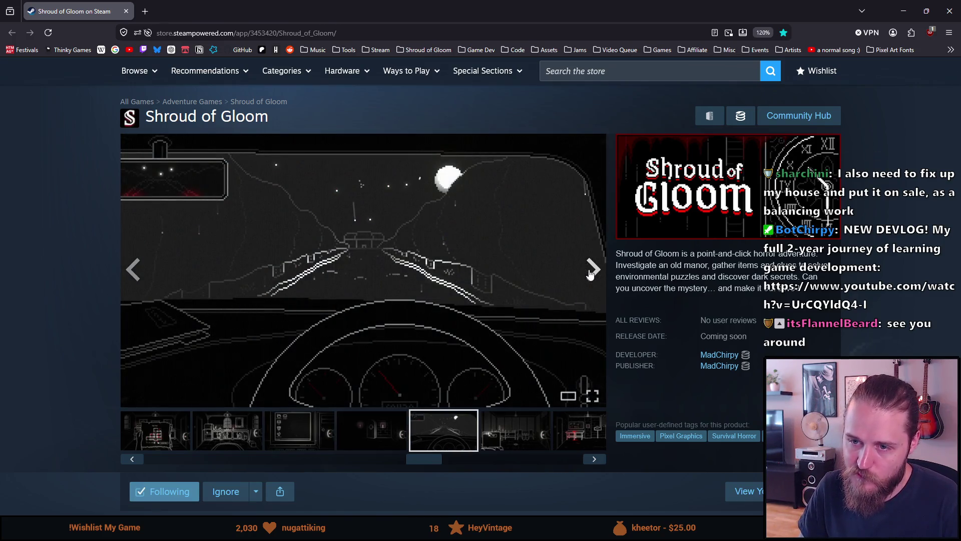
{"action": "left_click", "coordinate": [590, 273]}
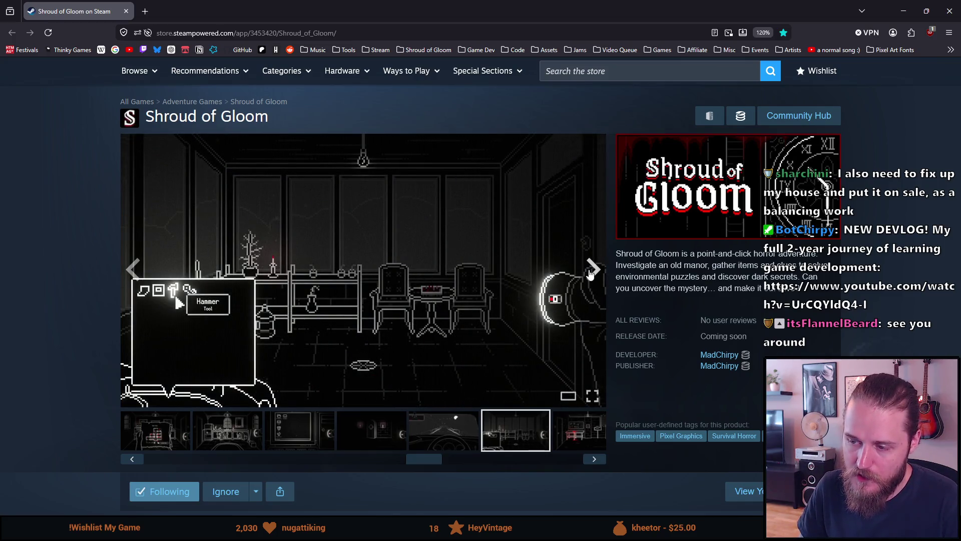
{"action": "left_click", "coordinate": [590, 273]}
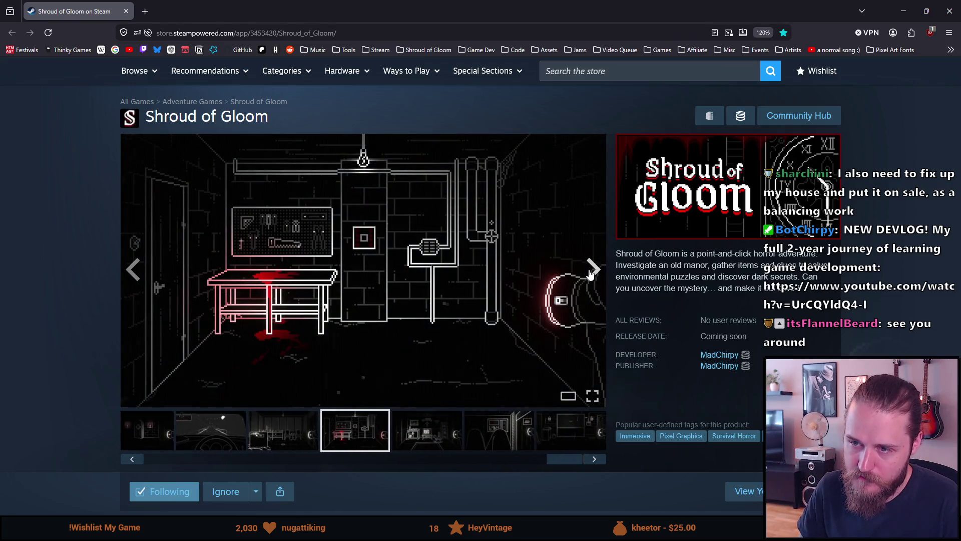
{"action": "left_click", "coordinate": [512, 254]}
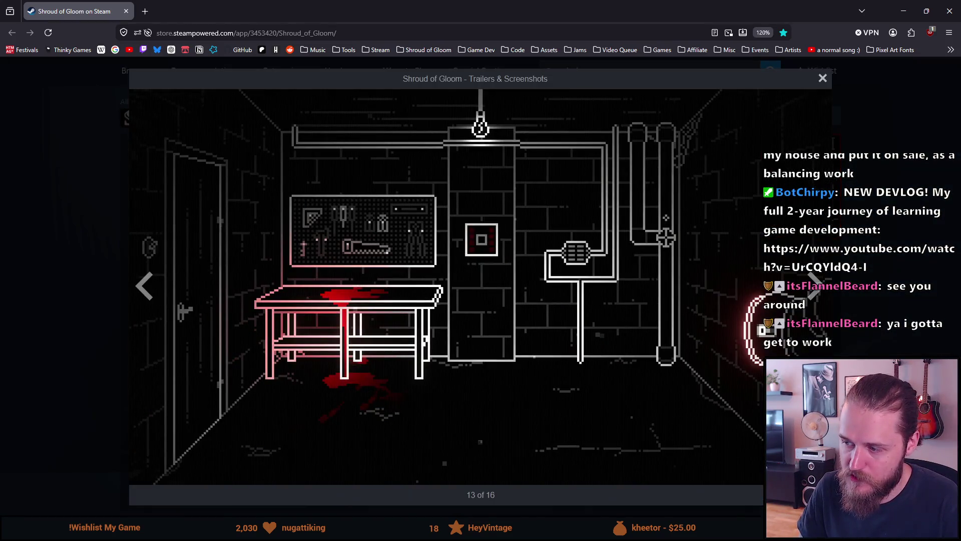
Step: View the living room, elevator panel and garage-door screenshots full screen, then exit
{"action": "key", "text": "Escape"}
{"action": "left_click", "coordinate": [590, 396]}
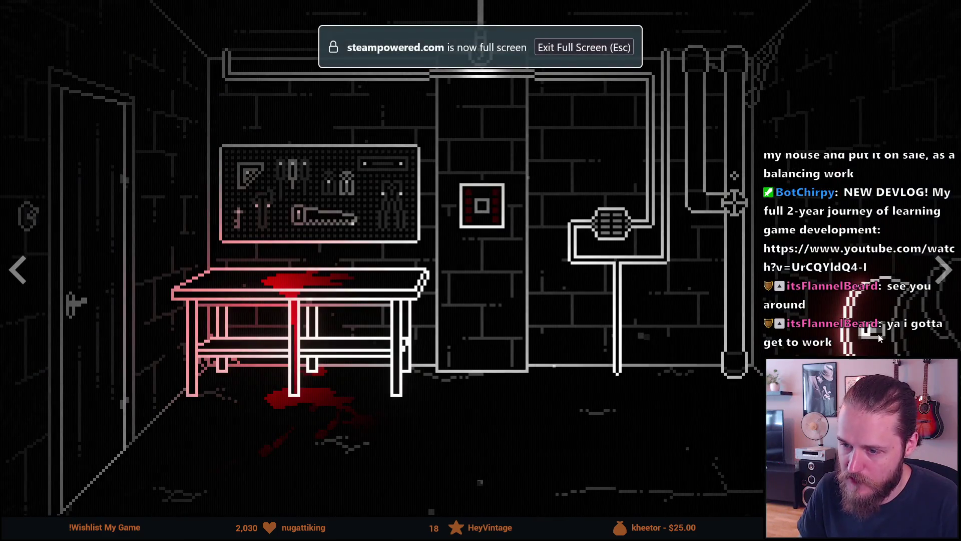
{"action": "left_click", "coordinate": [937, 269]}
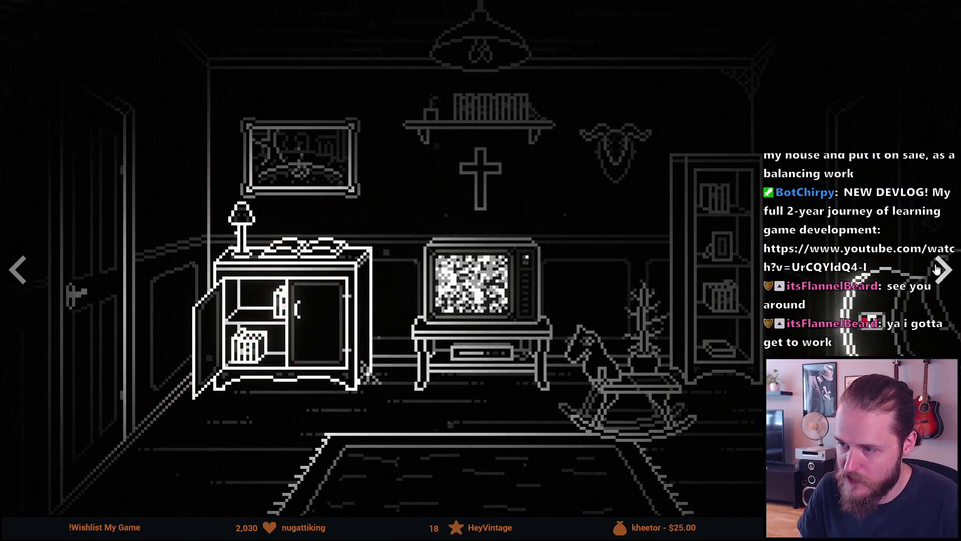
{"action": "left_click", "coordinate": [937, 269]}
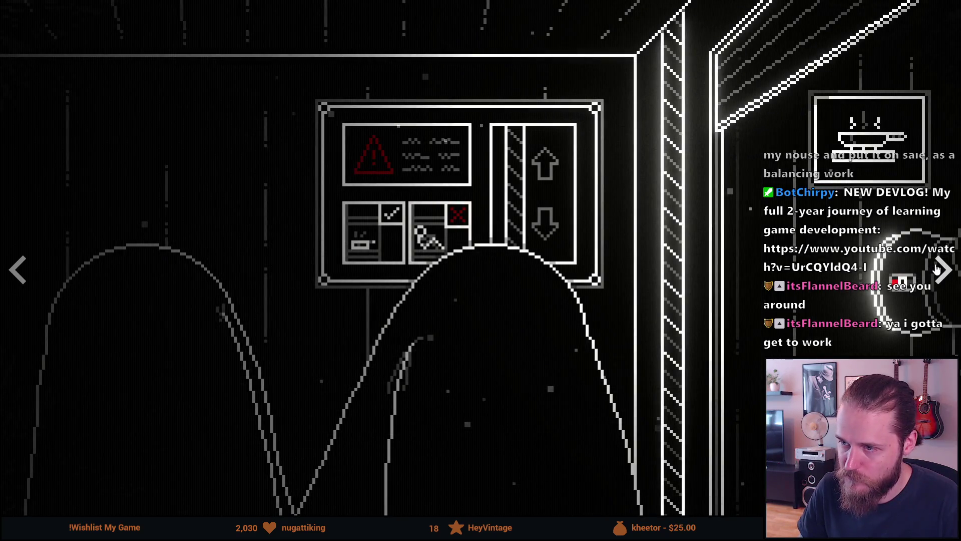
{"action": "left_click", "coordinate": [937, 268]}
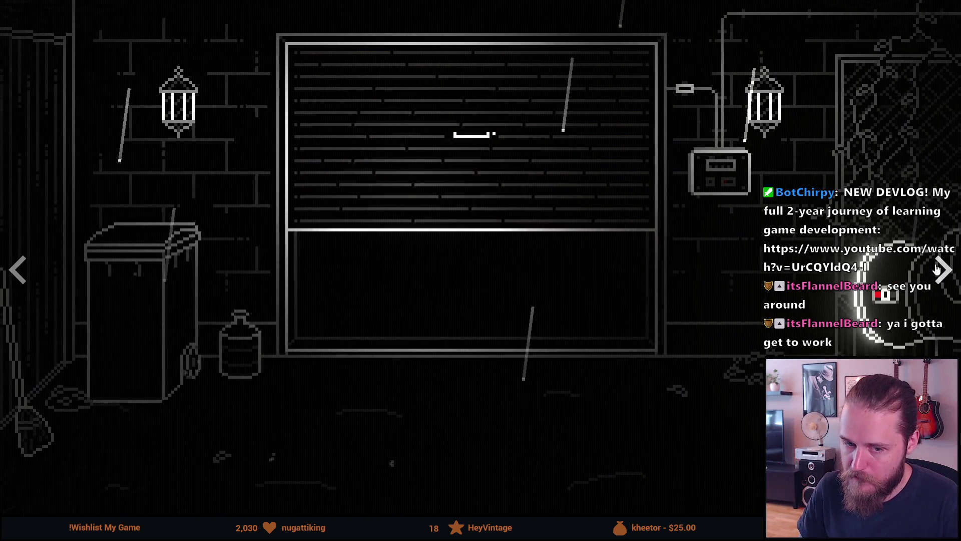
{"action": "key", "text": "Escape"}
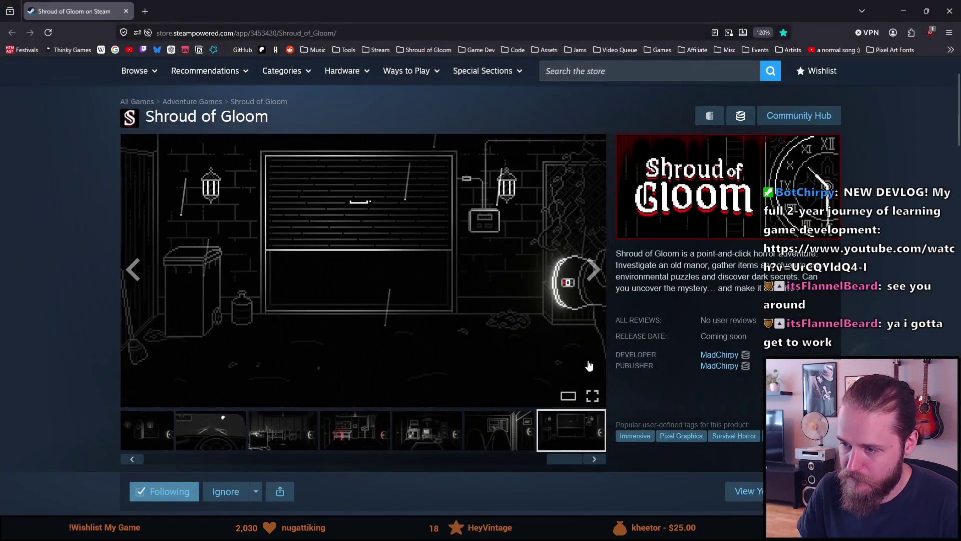
Step: Scroll the thumbnail strip, show the staircase screenshot, and click into the store search box
{"action": "mouse_move", "coordinate": [558, 464]}
{"action": "left_mouse_down"}
{"action": "mouse_move", "coordinate": [205, 446]}
{"action": "mouse_move", "coordinate": [150, 455]}
{"action": "left_mouse_up"}
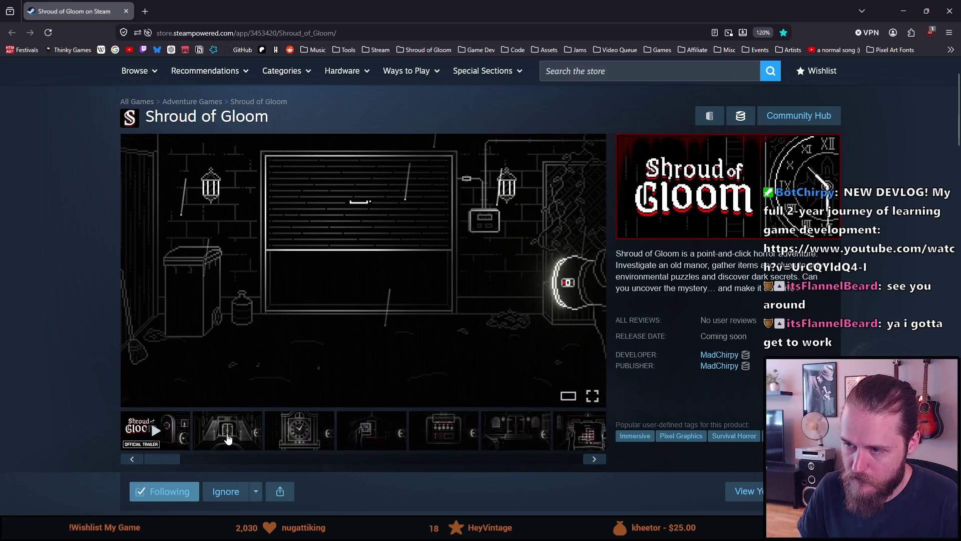
{"action": "left_click", "coordinate": [228, 438]}
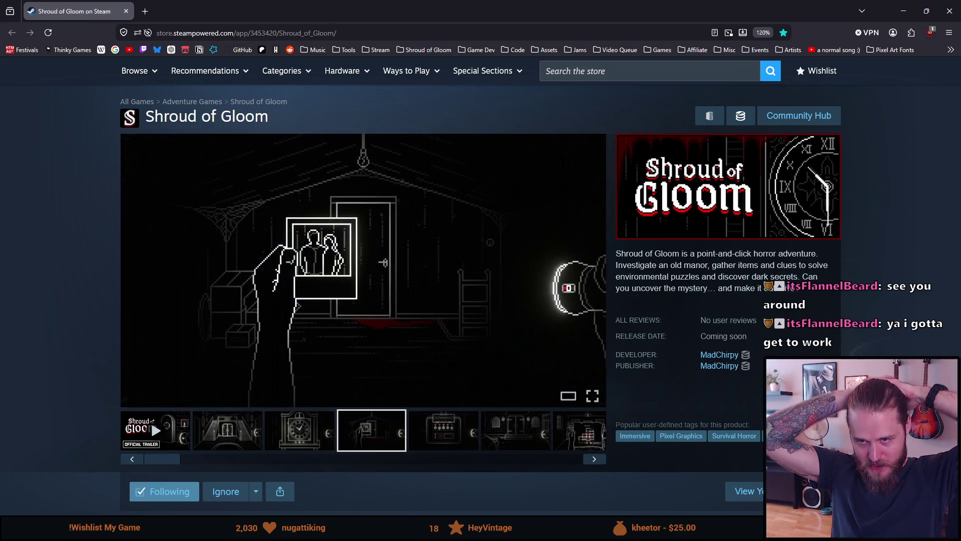
{"action": "left_click", "coordinate": [590, 79]}
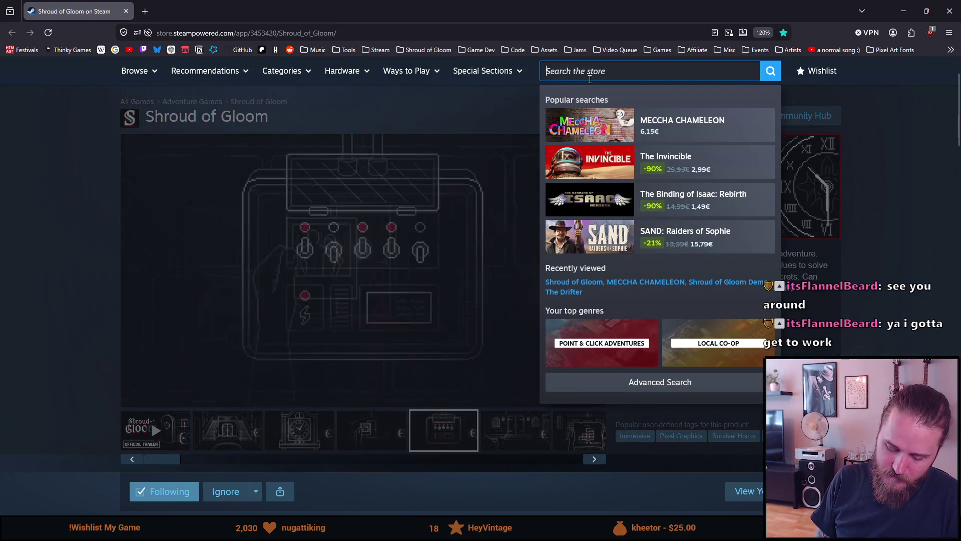
{"action": "type", "text": "rog"}
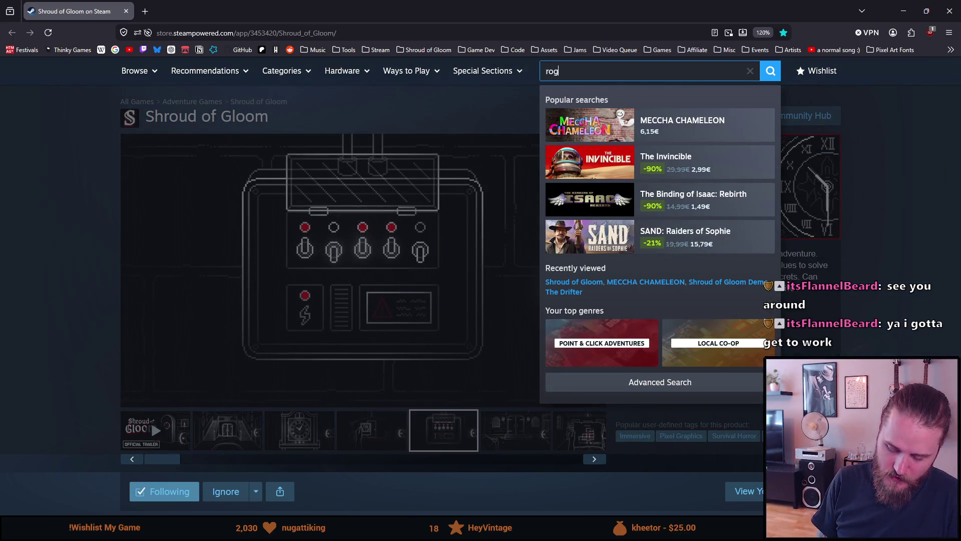
{"action": "type", "text": "ue blight"}
{"action": "key", "text": "Down"}
{"action": "key", "text": "Down"}
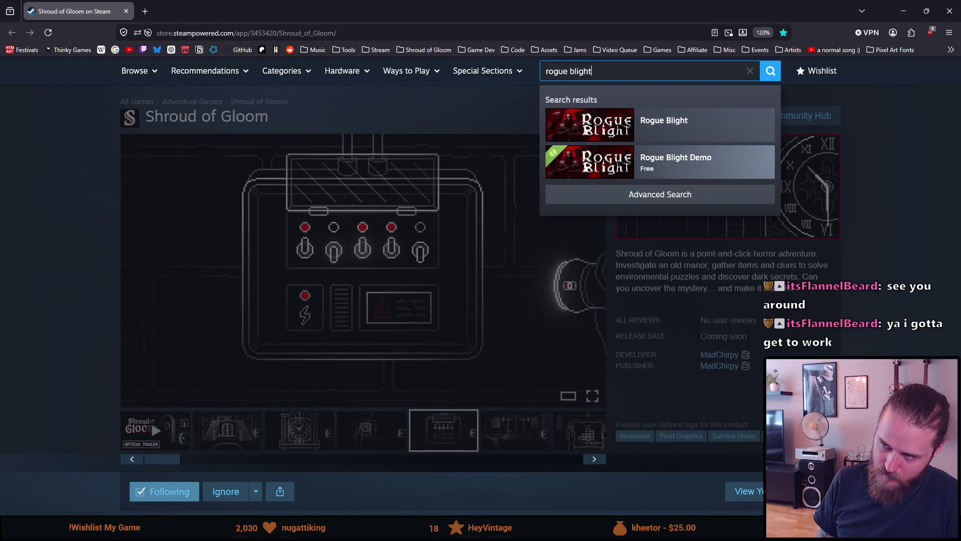
{"action": "key", "text": "Return"}
{"action": "scroll", "coordinate": [337, 362], "scroll_direction": "down", "scroll_amount": 2}
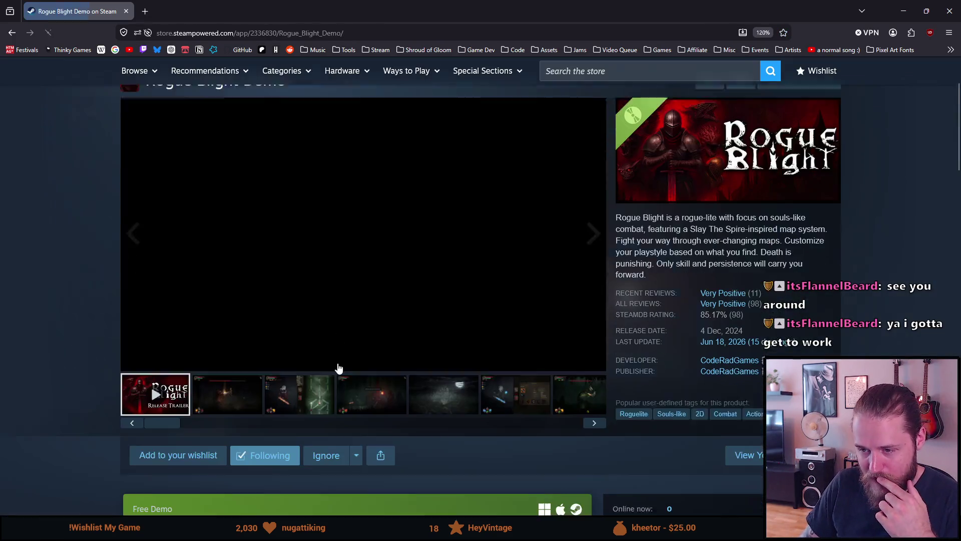
{"action": "scroll", "coordinate": [300, 388], "scroll_direction": "up", "scroll_amount": 3}
{"action": "left_click", "coordinate": [254, 481]}
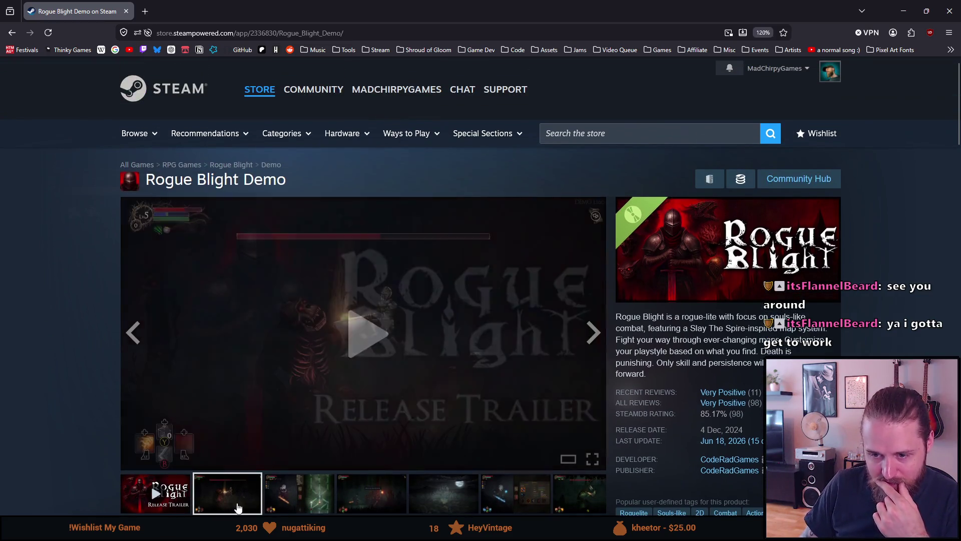
{"action": "scroll", "coordinate": [294, 505], "scroll_direction": "down", "scroll_amount": 1}
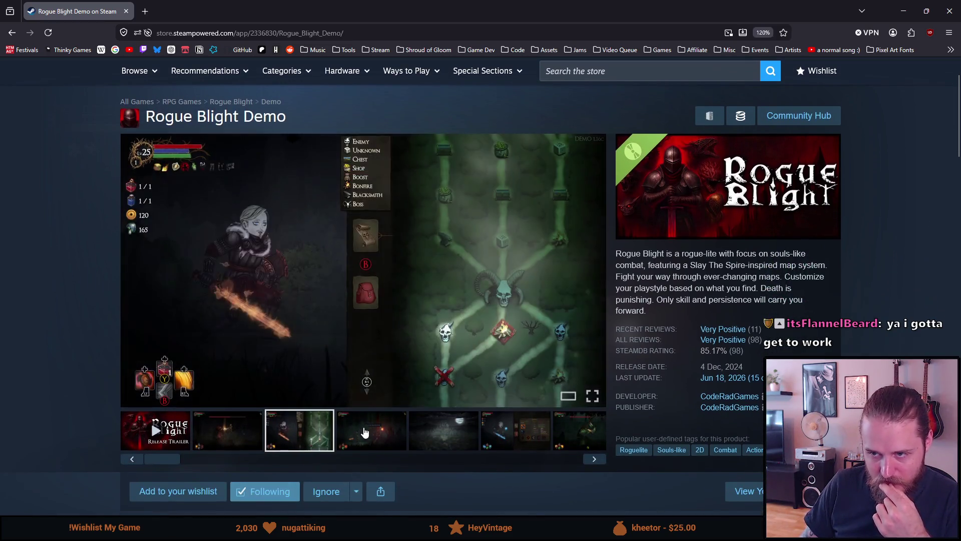
{"action": "left_click", "coordinate": [368, 425]}
{"action": "left_click", "coordinate": [456, 439]}
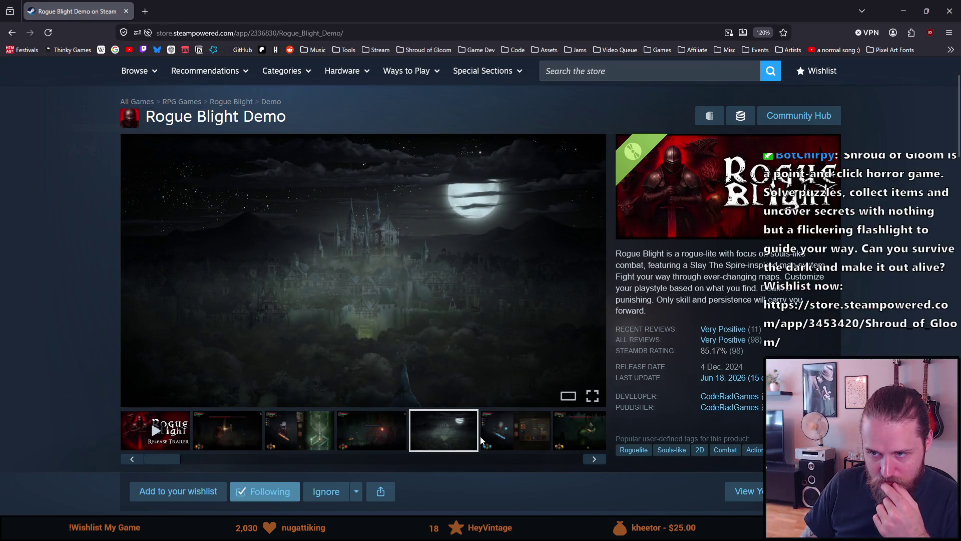
{"action": "left_click", "coordinate": [499, 438]}
{"action": "left_click", "coordinate": [573, 443]}
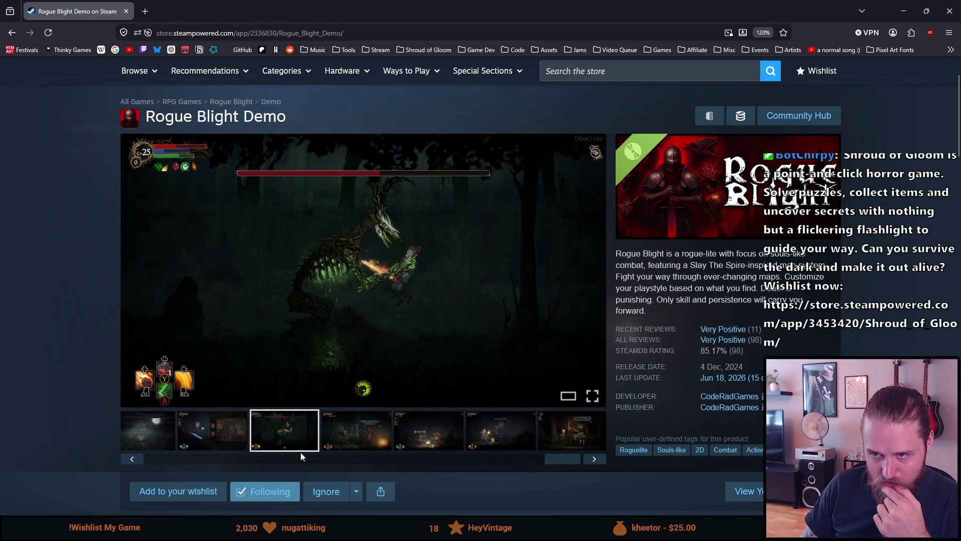
{"action": "left_click", "coordinate": [350, 440]}
{"action": "left_click", "coordinate": [443, 434]}
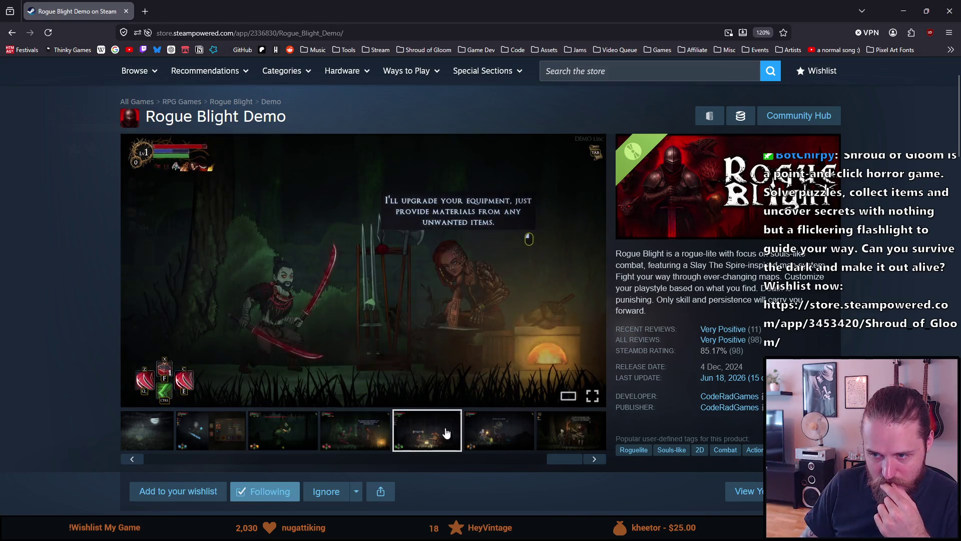
{"action": "left_click", "coordinate": [490, 437]}
{"action": "left_click", "coordinate": [562, 442]}
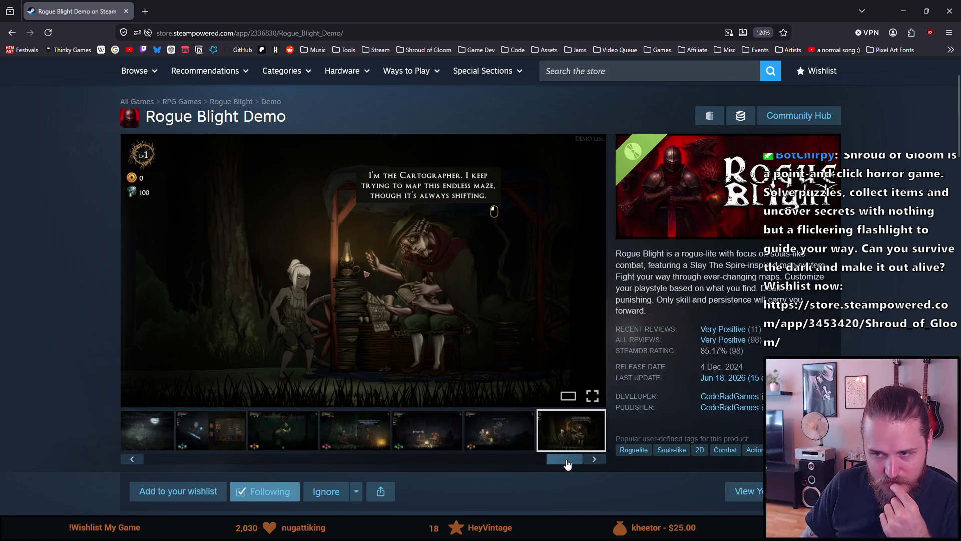
{"action": "mouse_move", "coordinate": [567, 463]}
{"action": "left_mouse_down"}
{"action": "mouse_move", "coordinate": [416, 471]}
{"action": "mouse_move", "coordinate": [161, 461]}
{"action": "left_mouse_up"}
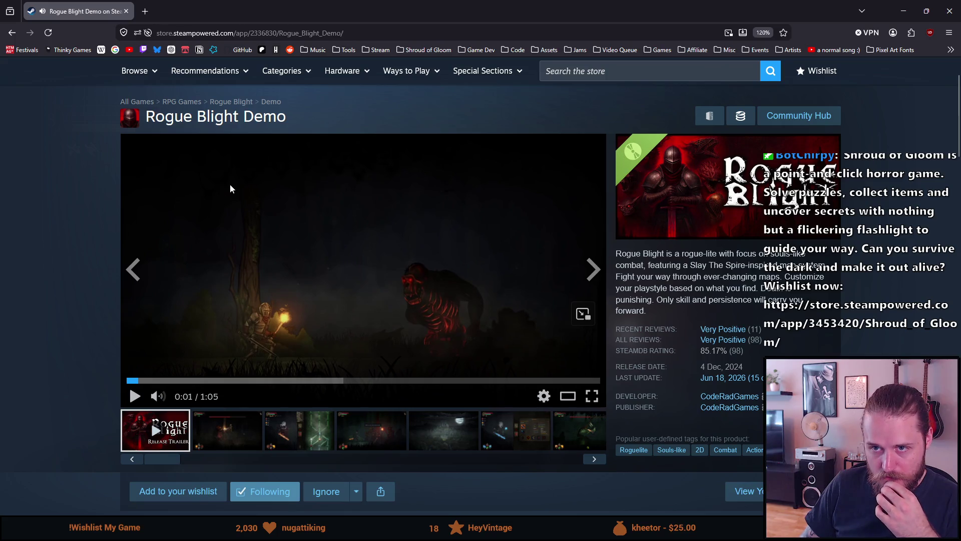
{"action": "scroll", "coordinate": [230, 186], "scroll_direction": "down", "scroll_amount": 15}
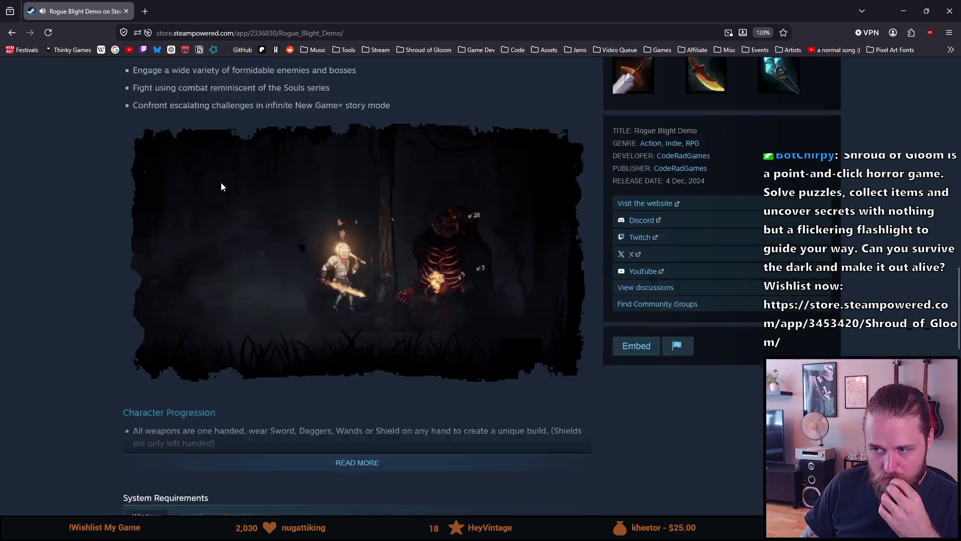
{"action": "scroll", "coordinate": [222, 186], "scroll_direction": "down", "scroll_amount": 4}
{"action": "scroll", "coordinate": [221, 187], "scroll_direction": "down", "scroll_amount": 3}
{"action": "scroll", "coordinate": [221, 186], "scroll_direction": "up", "scroll_amount": 15}
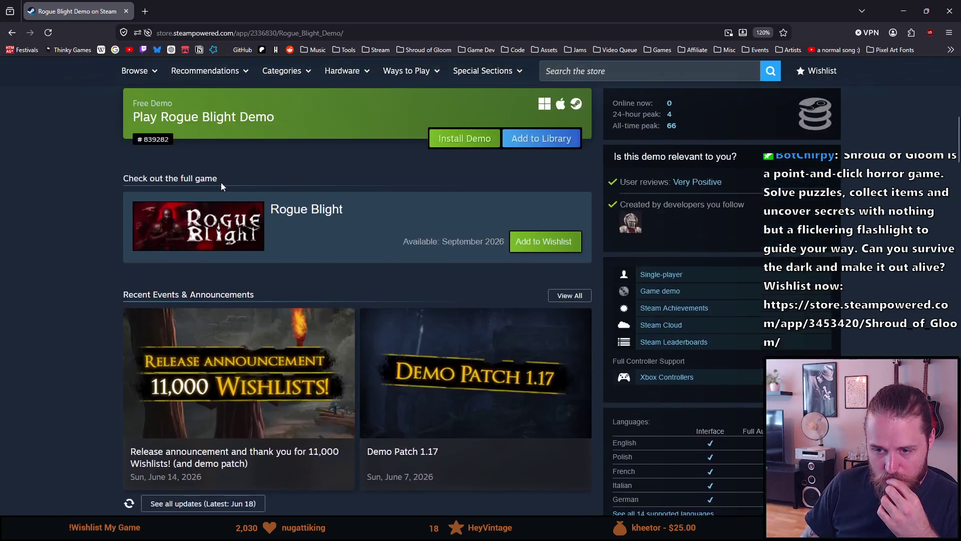
{"action": "scroll", "coordinate": [221, 182], "scroll_direction": "up", "scroll_amount": 10}
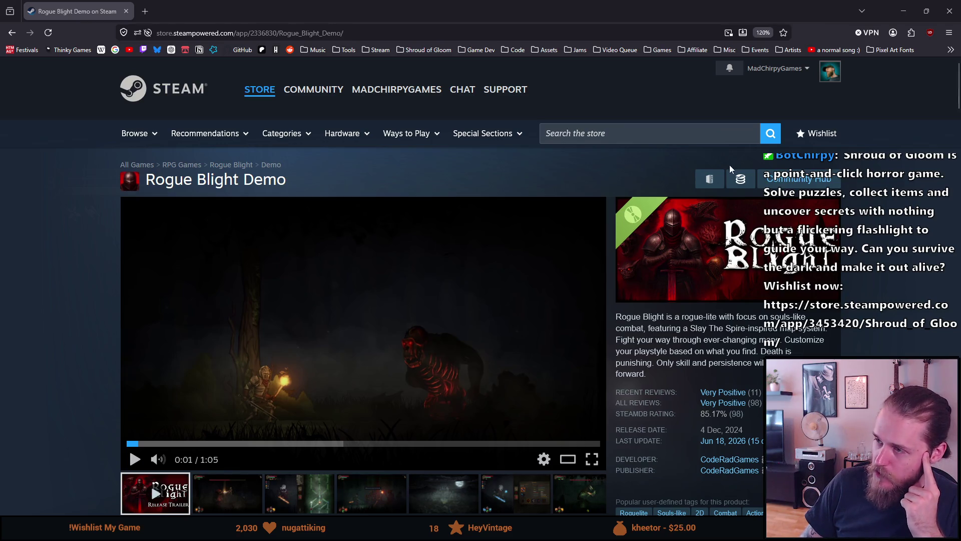
Step: Open the Shroud of Gloom Demo page from the bookmark folder and view its second and clock screenshots
{"action": "left_click", "coordinate": [424, 50]}
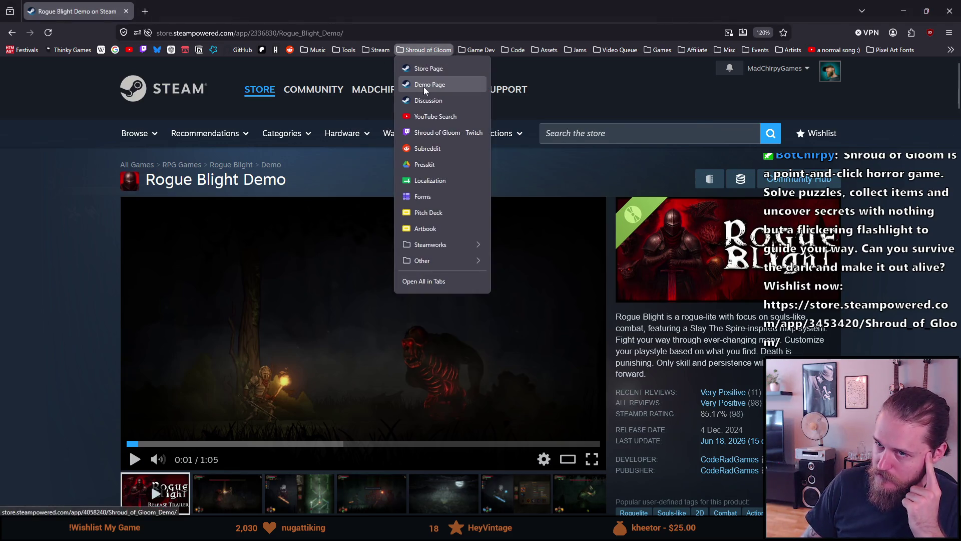
{"action": "left_click", "coordinate": [423, 86]}
{"action": "scroll", "coordinate": [235, 380], "scroll_direction": "down", "scroll_amount": 2}
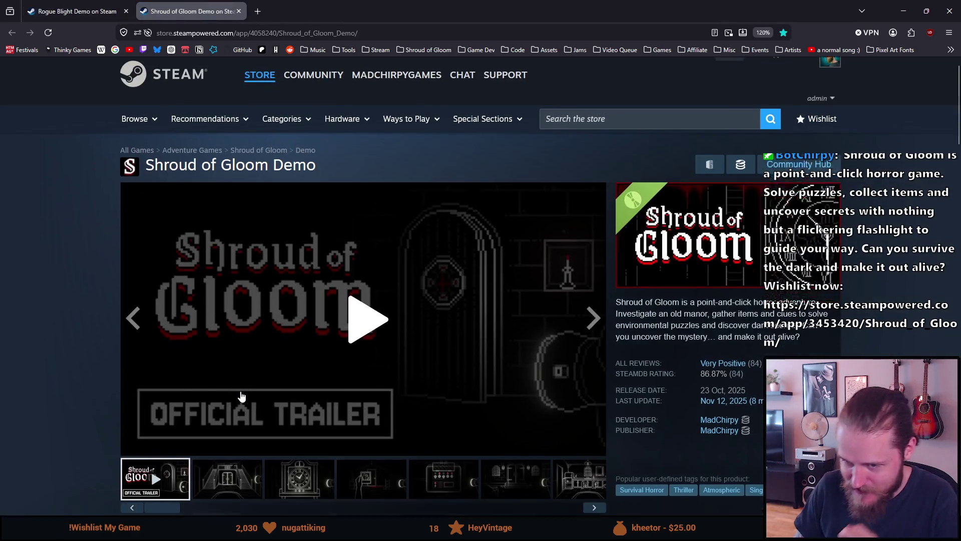
{"action": "left_click", "coordinate": [229, 367]}
{"action": "left_click", "coordinate": [299, 367]}
{"action": "scroll", "coordinate": [306, 368], "scroll_direction": "down", "scroll_amount": 1}
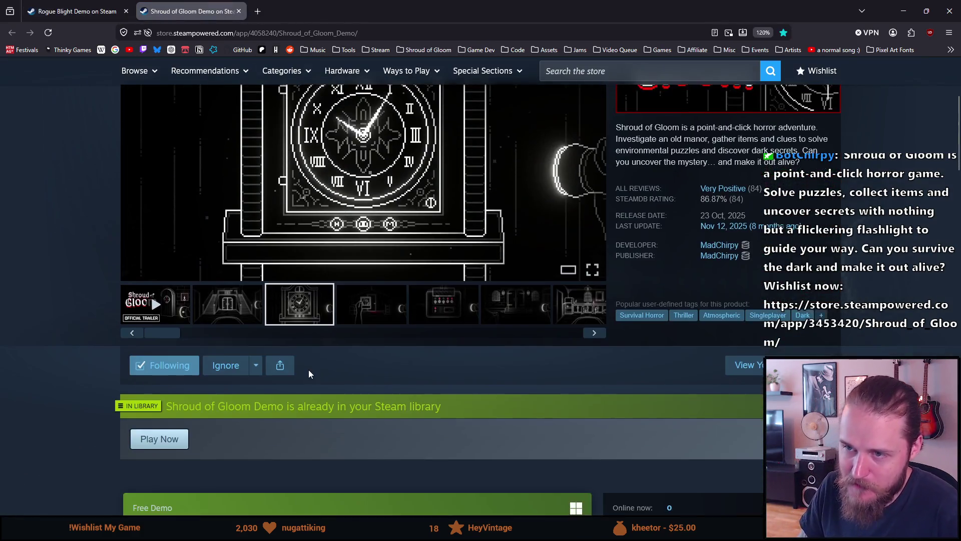
{"action": "scroll", "coordinate": [309, 370], "scroll_direction": "up", "scroll_amount": 3}
{"action": "scroll", "coordinate": [317, 413], "scroll_direction": "down", "scroll_amount": 1}
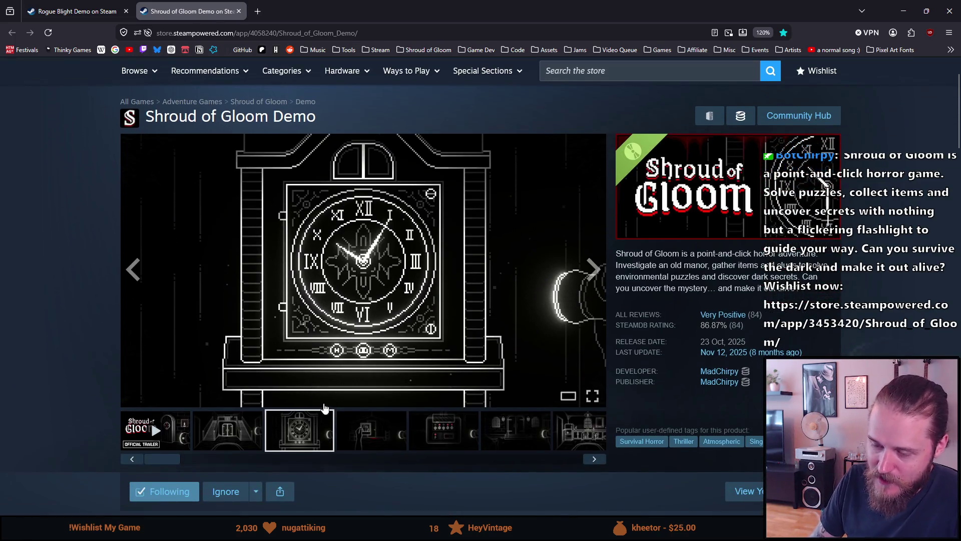
Step: View the photo, fuse box, Main Floor, dashboard, garage and TV-static shots, then play and pause the trailer
{"action": "left_click", "coordinate": [355, 429]}
{"action": "left_click", "coordinate": [440, 432]}
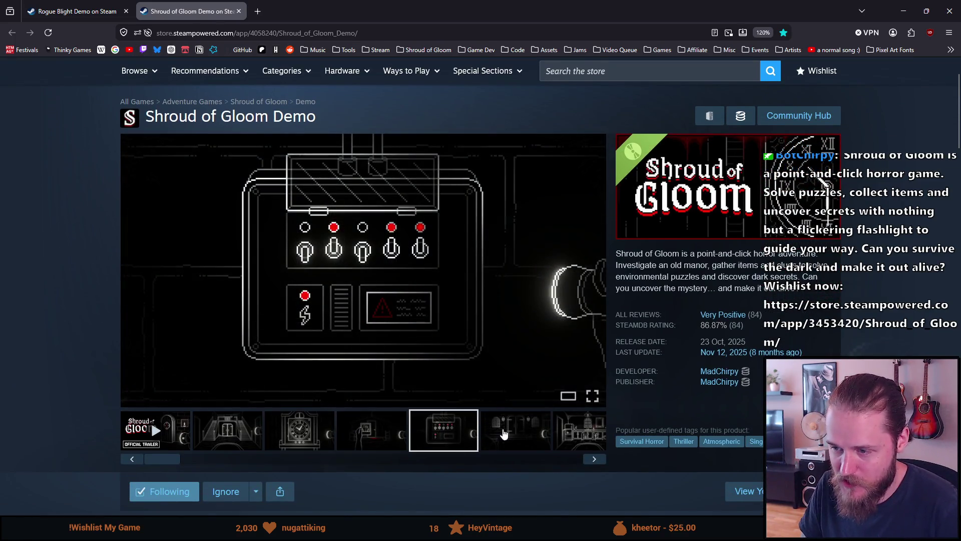
{"action": "left_click", "coordinate": [503, 433]}
{"action": "left_click", "coordinate": [583, 436]}
{"action": "left_click", "coordinate": [367, 450]}
{"action": "left_click", "coordinate": [429, 437]}
{"action": "left_click", "coordinate": [494, 434]}
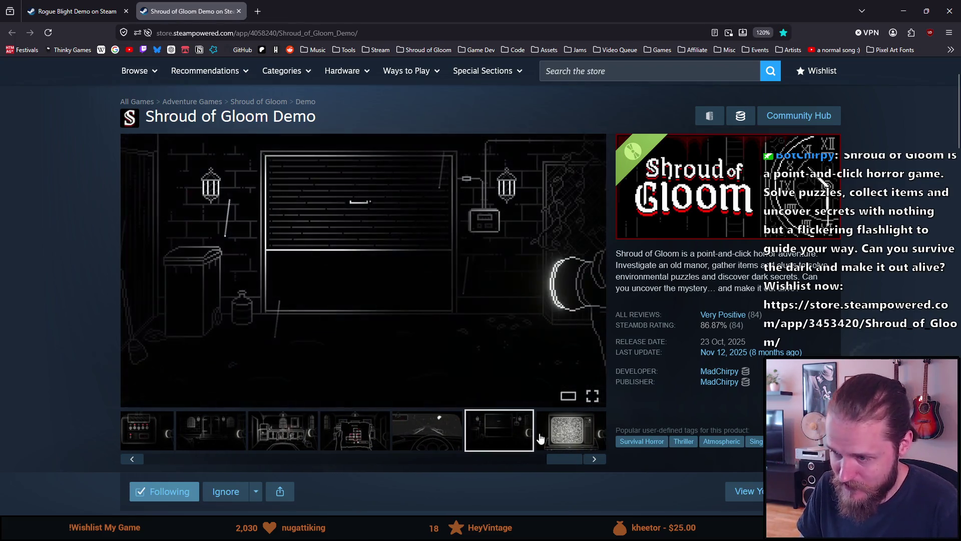
{"action": "left_click", "coordinate": [562, 438]}
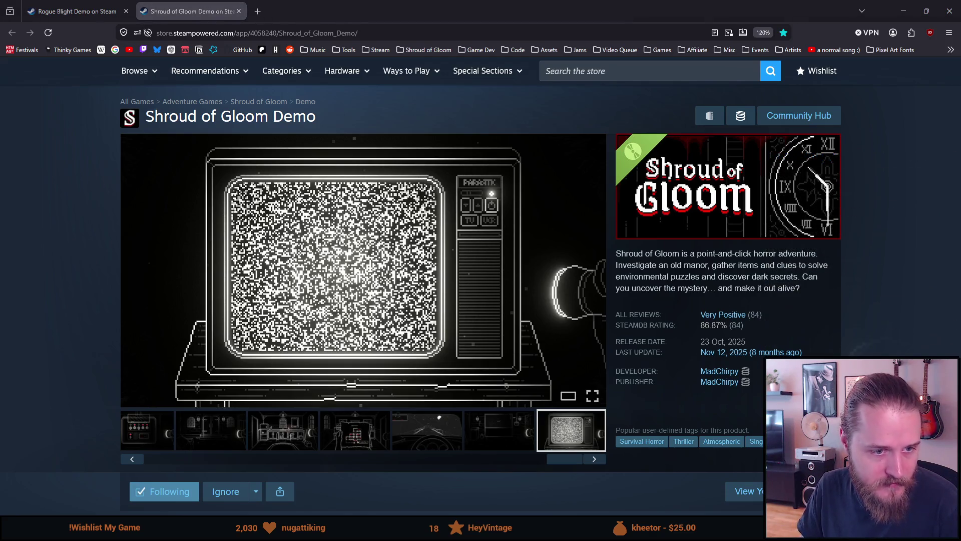
{"action": "left_click", "coordinate": [360, 268]}
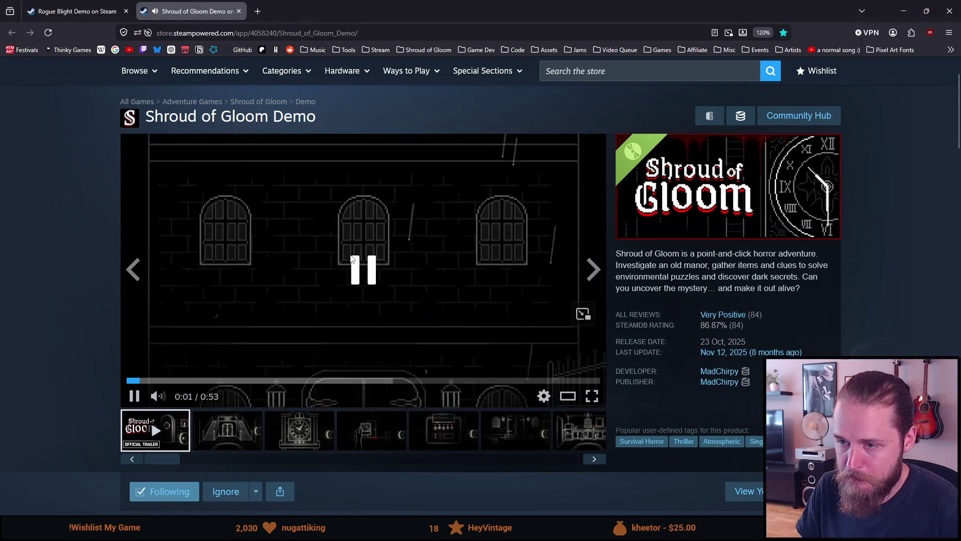
{"action": "left_click", "coordinate": [498, 304]}
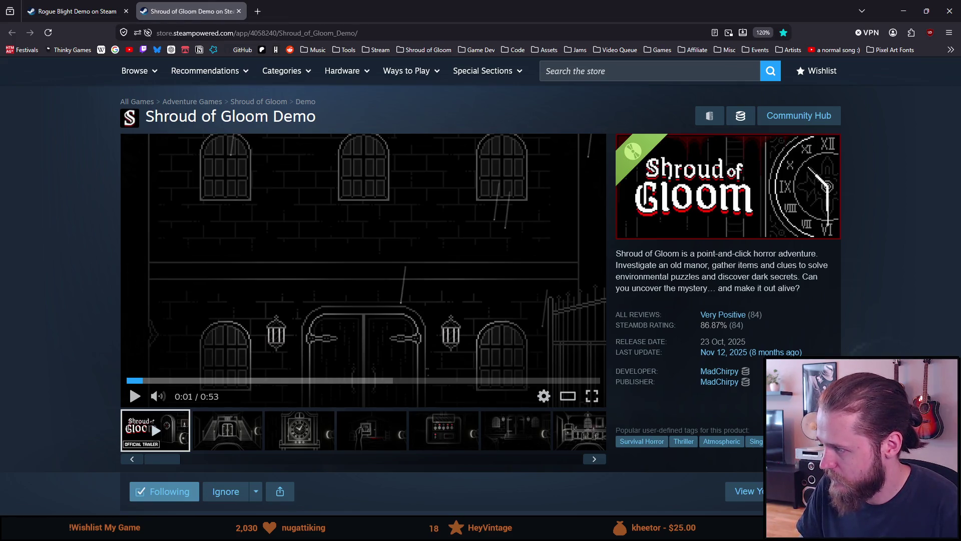
Step: Search 'faith in despair' and open the Faith in Despair Demo page
{"action": "left_click", "coordinate": [709, 70]}
{"action": "type", "text": "faith in despair"}
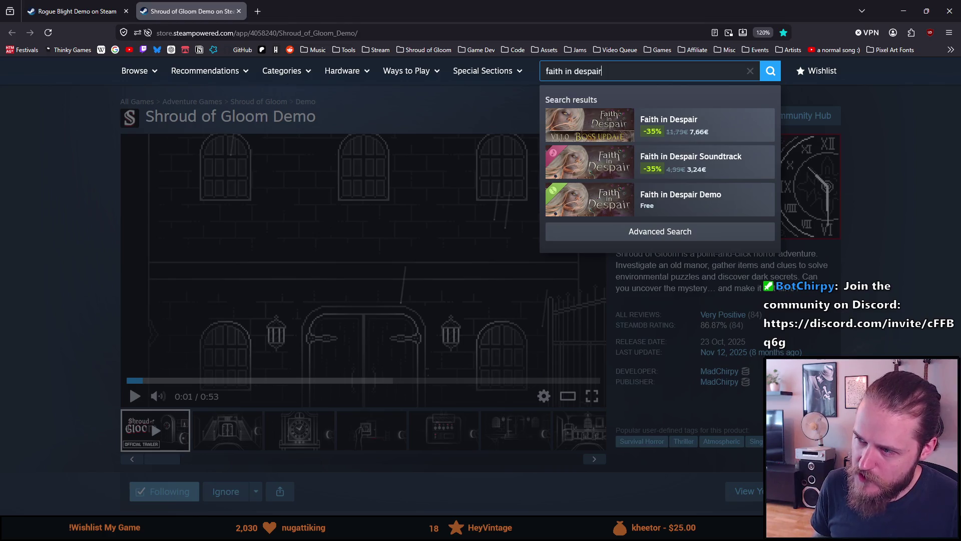
{"action": "key", "text": "Down"}
{"action": "key", "text": "Down"}
{"action": "key", "text": "Return"}
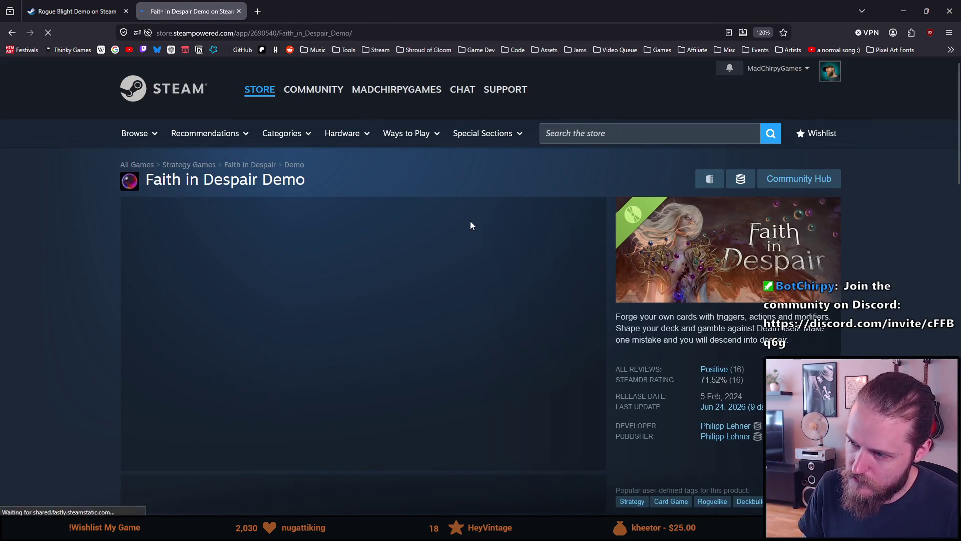
{"action": "scroll", "coordinate": [468, 218], "scroll_direction": "down", "scroll_amount": 2}
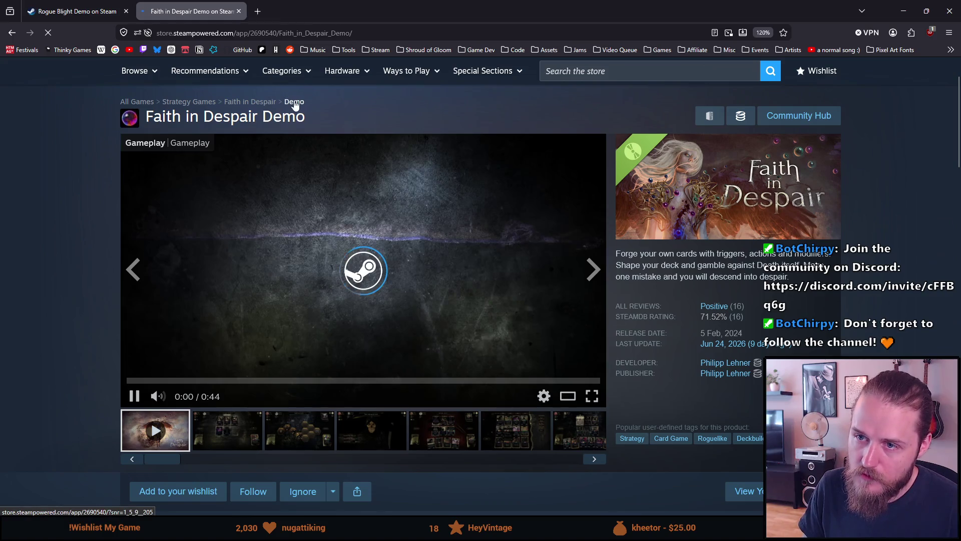
{"action": "scroll", "coordinate": [296, 146], "scroll_direction": "down", "scroll_amount": 2}
Step: View Faith in Despair screenshots two through seven, return to its trailer, then start a search typing 'team'
{"action": "left_click", "coordinate": [255, 365]}
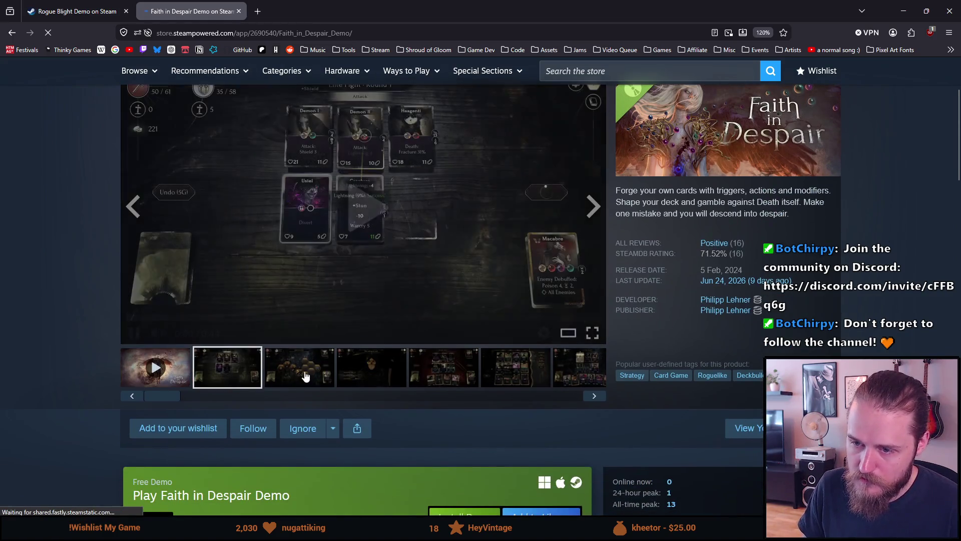
{"action": "left_click", "coordinate": [306, 376]}
{"action": "left_click", "coordinate": [373, 373]}
{"action": "left_click", "coordinate": [441, 374]}
{"action": "left_click", "coordinate": [518, 370]}
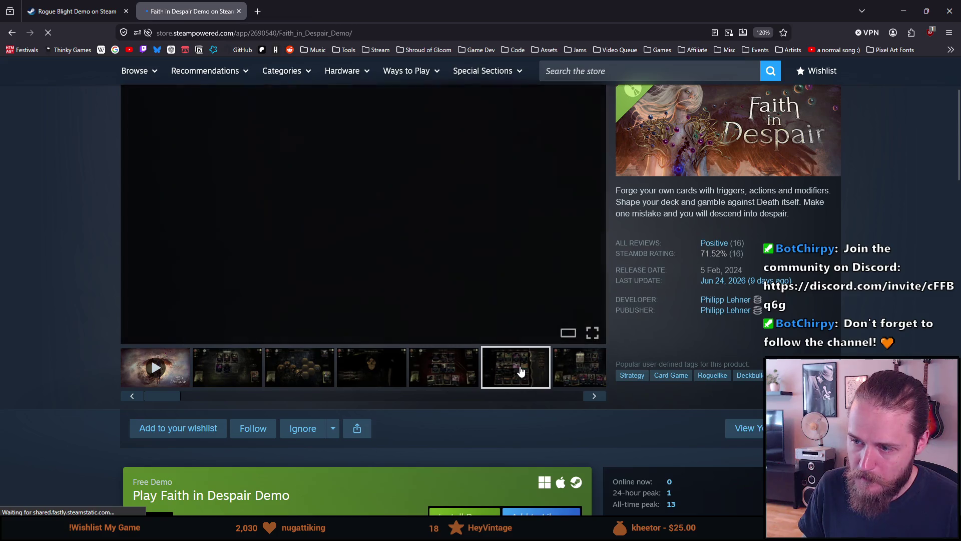
{"action": "scroll", "coordinate": [518, 367], "scroll_direction": "up", "scroll_amount": 2}
{"action": "left_click", "coordinate": [565, 434]}
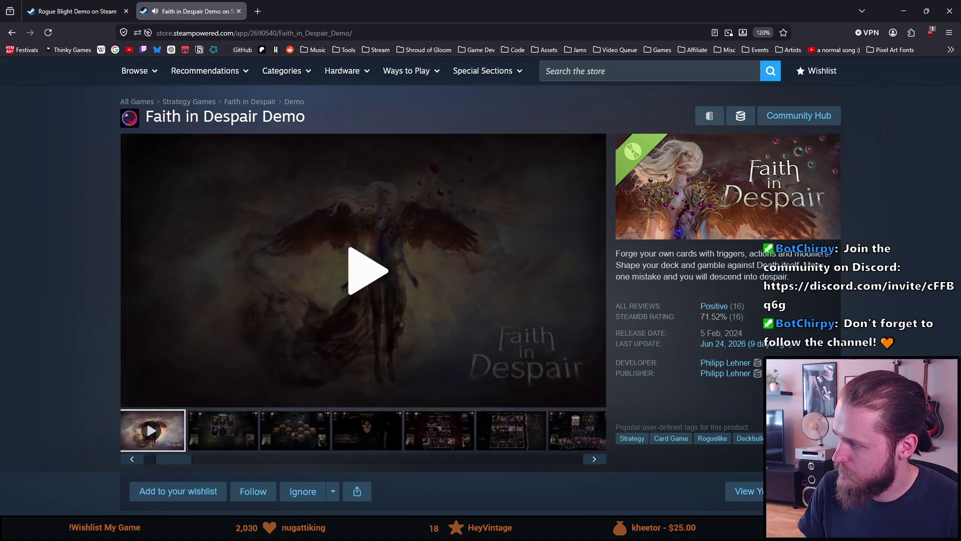
{"action": "left_click", "coordinate": [530, 252]}
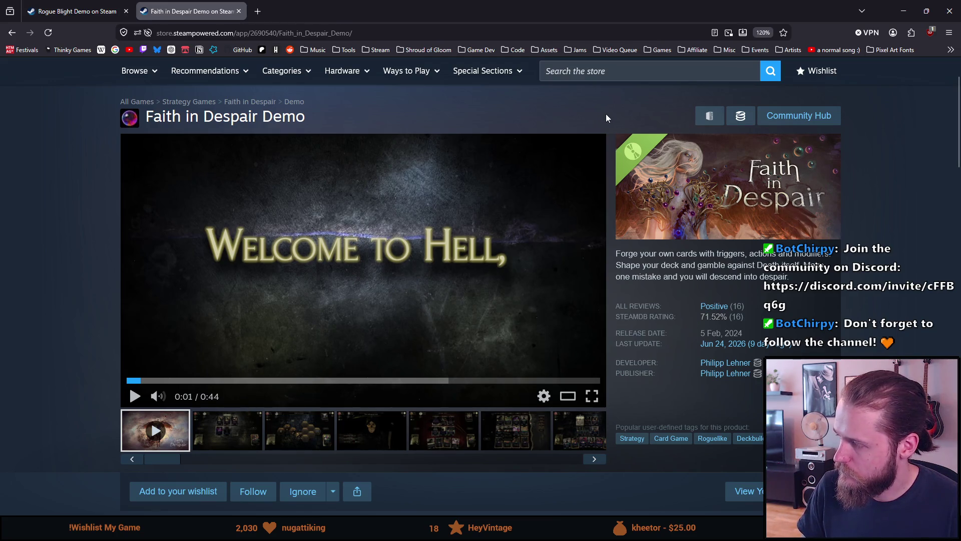
{"action": "left_click", "coordinate": [582, 73]}
{"action": "type", "text": "tea"}
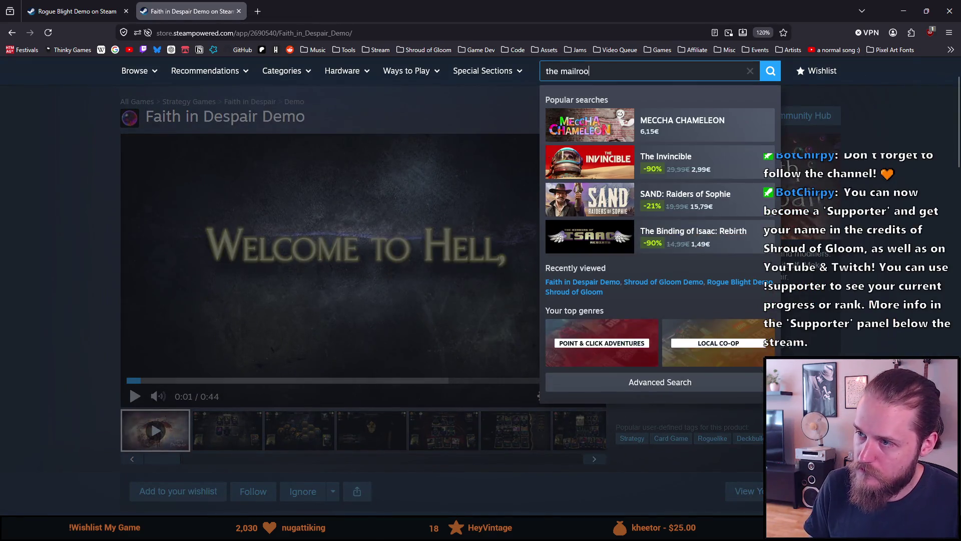
{"action": "type", "text": "m"}
Step: Open The Mailroom Demo page and step through its frog, envelope and open book screenshots
{"action": "left_click", "coordinate": [563, 175]}
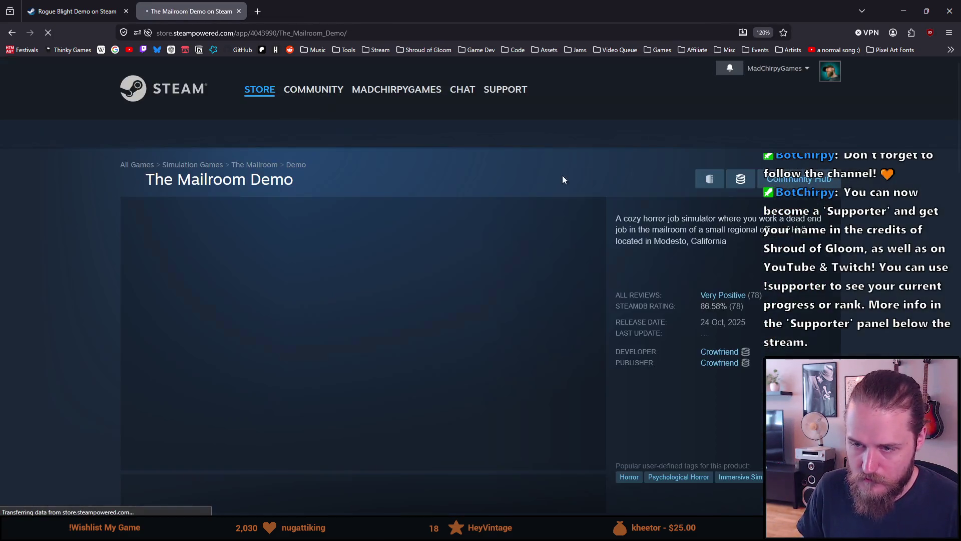
{"action": "scroll", "coordinate": [390, 232], "scroll_direction": "down", "scroll_amount": 3}
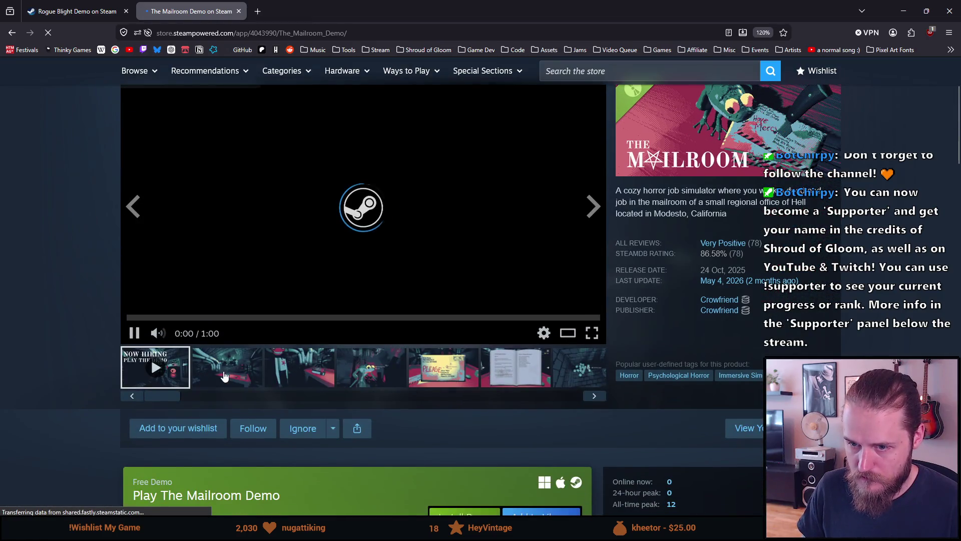
{"action": "left_click", "coordinate": [224, 376]}
{"action": "left_click", "coordinate": [590, 273]}
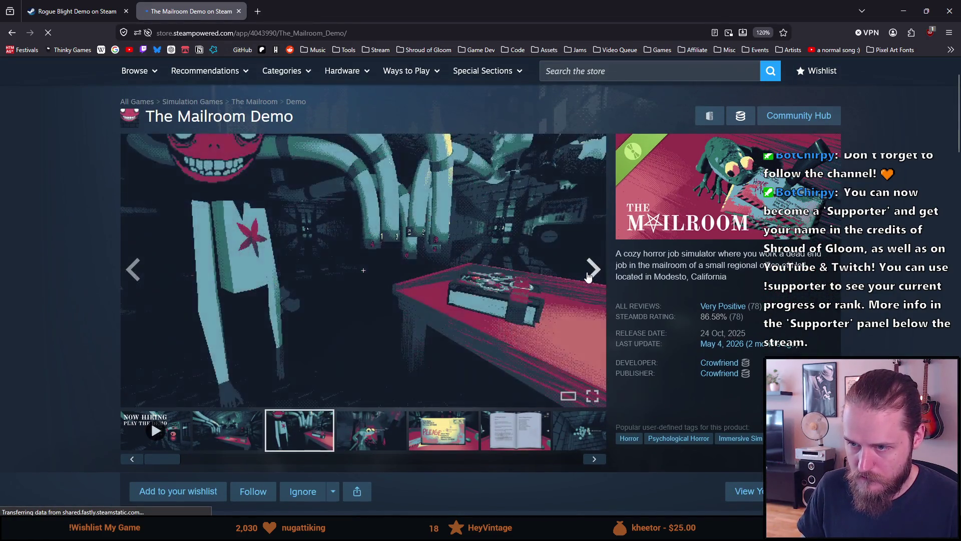
{"action": "left_click", "coordinate": [588, 275]}
{"action": "left_click", "coordinate": [588, 275]}
{"action": "left_click", "coordinate": [590, 275]}
Step: Continue through the bike, pentagram table and necromancy book screenshots, then begin a new store search
{"action": "left_click", "coordinate": [590, 274]}
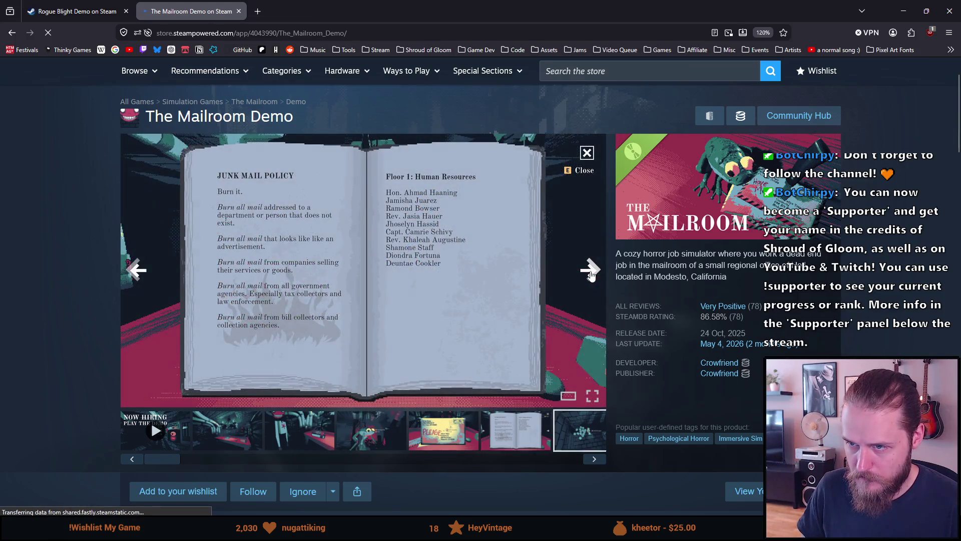
{"action": "left_click", "coordinate": [591, 275]}
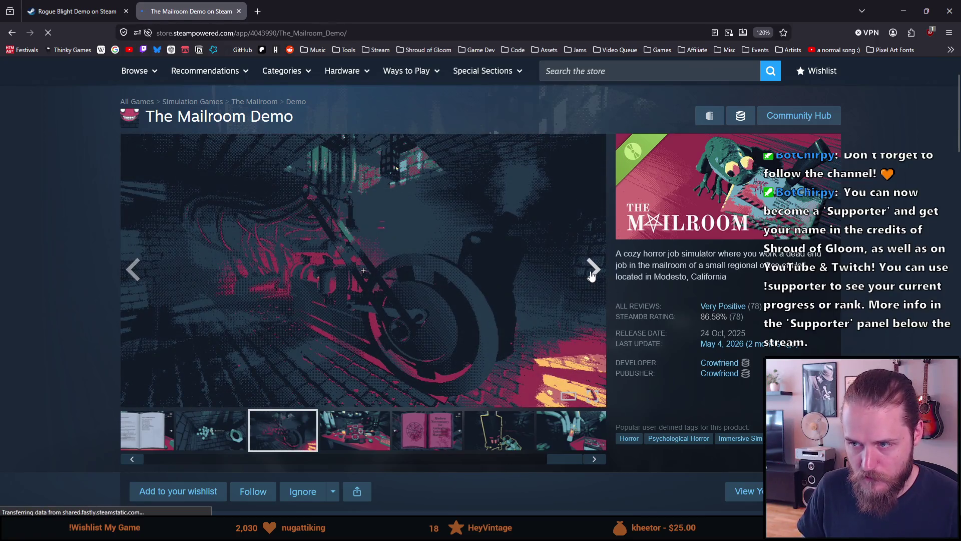
{"action": "left_click", "coordinate": [591, 275]}
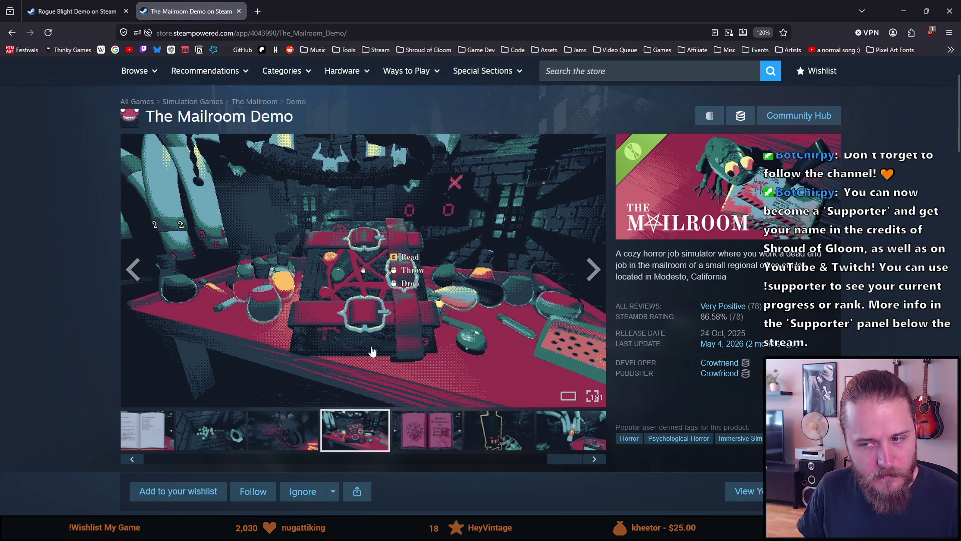
{"action": "left_click", "coordinate": [592, 273]}
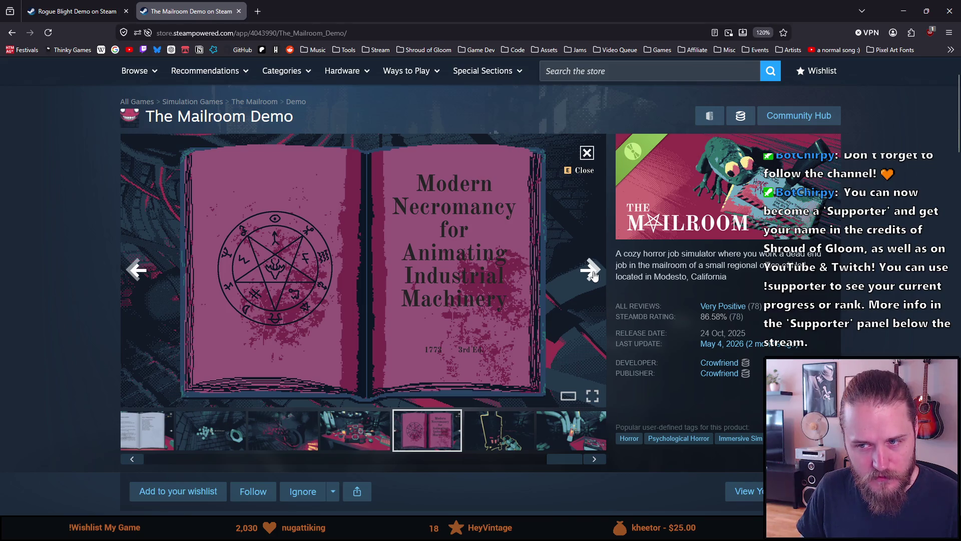
{"action": "left_click", "coordinate": [594, 273]}
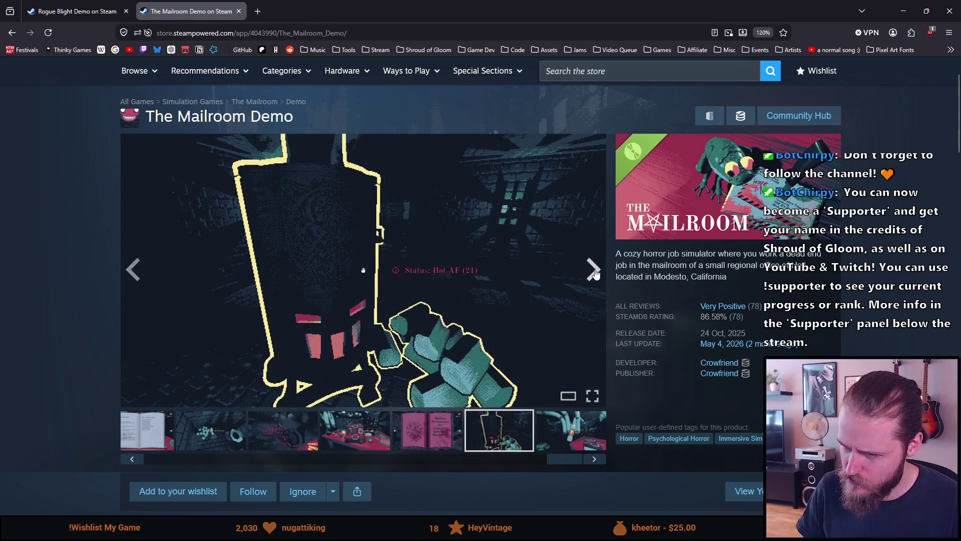
{"action": "left_click", "coordinate": [594, 273]}
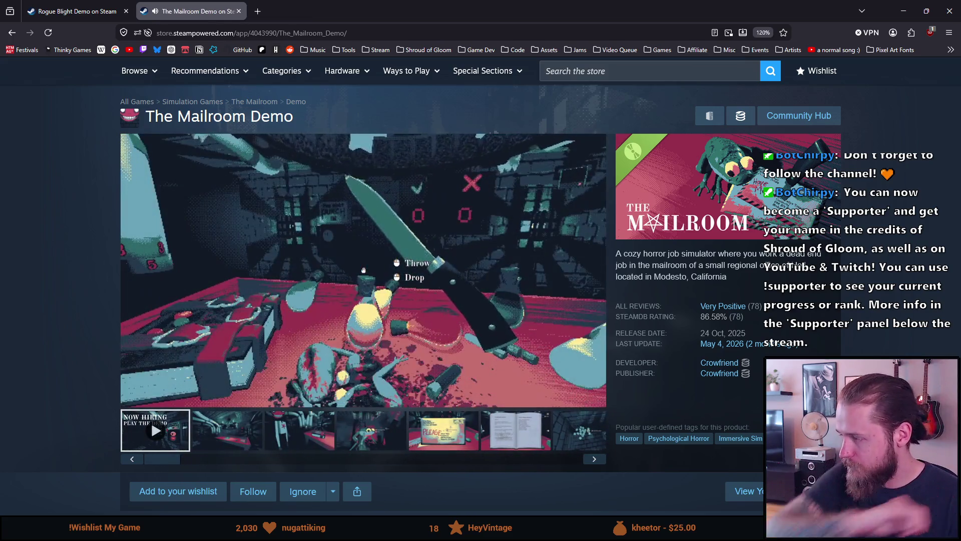
{"action": "left_click", "coordinate": [500, 245]}
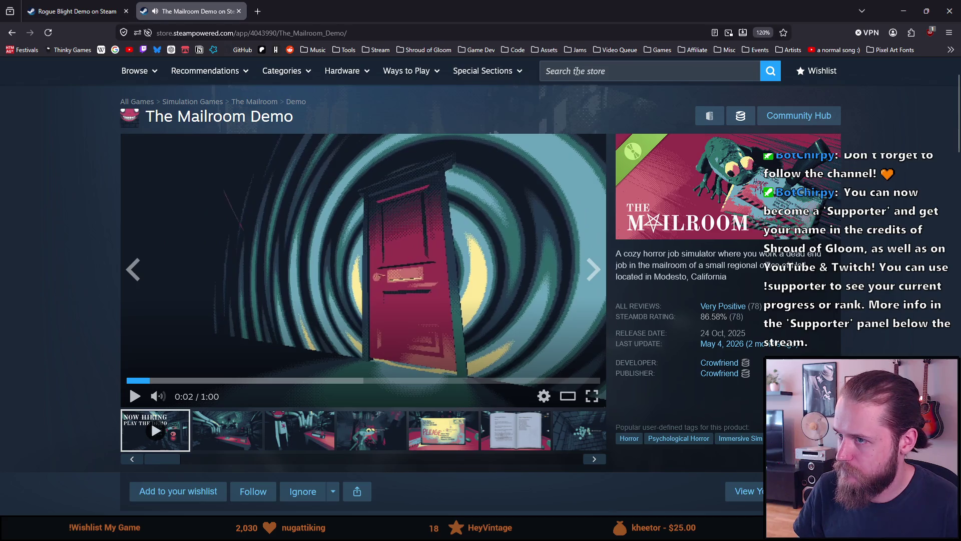
Step: Search 'scopecreep' and open the SCOPECREEP Demo store page
{"action": "left_click", "coordinate": [576, 73]}
{"action": "type", "text": "scopecreep"}
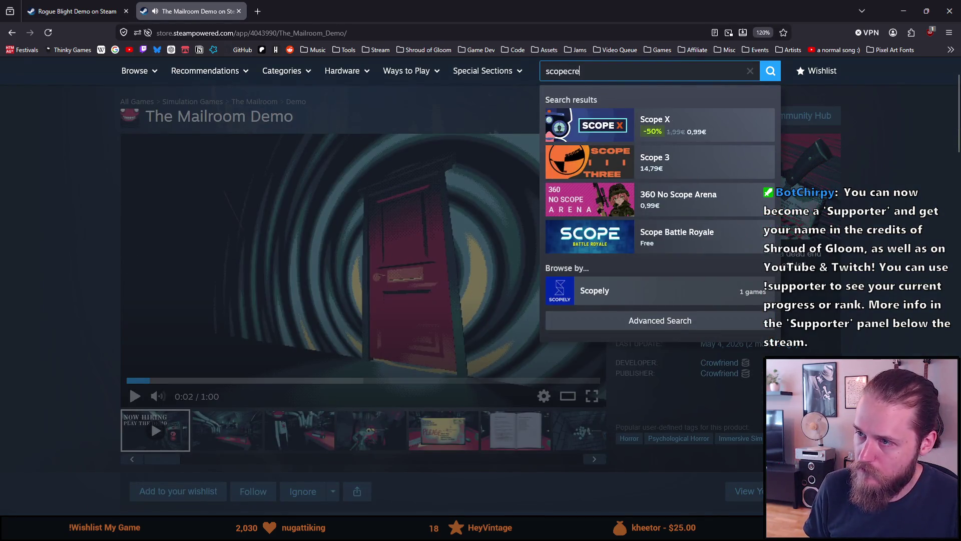
{"action": "left_click", "coordinate": [677, 161]}
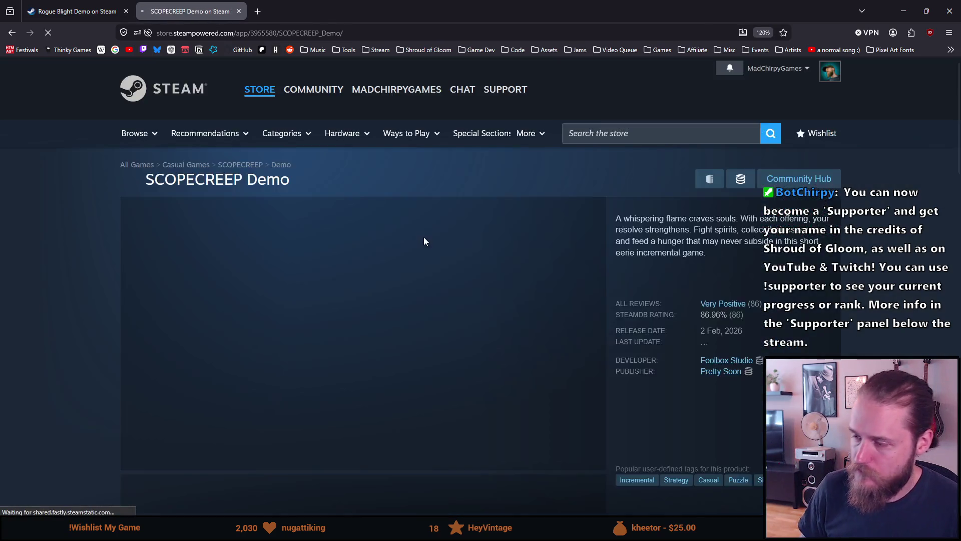
{"action": "scroll", "coordinate": [400, 359], "scroll_direction": "down", "scroll_amount": 2}
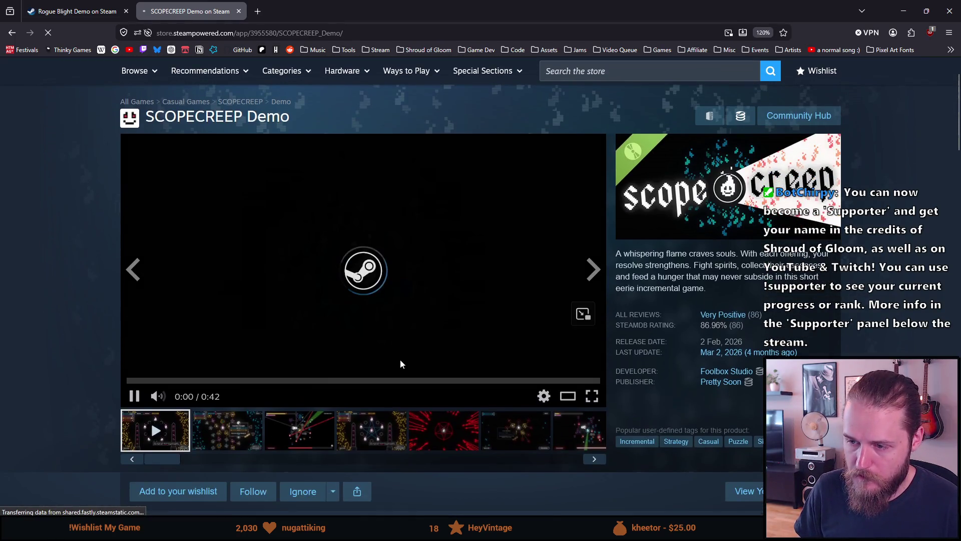
Step: View the fifth and following SCOPECREEP screenshots, wrap past the trailer to the fourth, then search again
{"action": "left_click", "coordinate": [428, 422]}
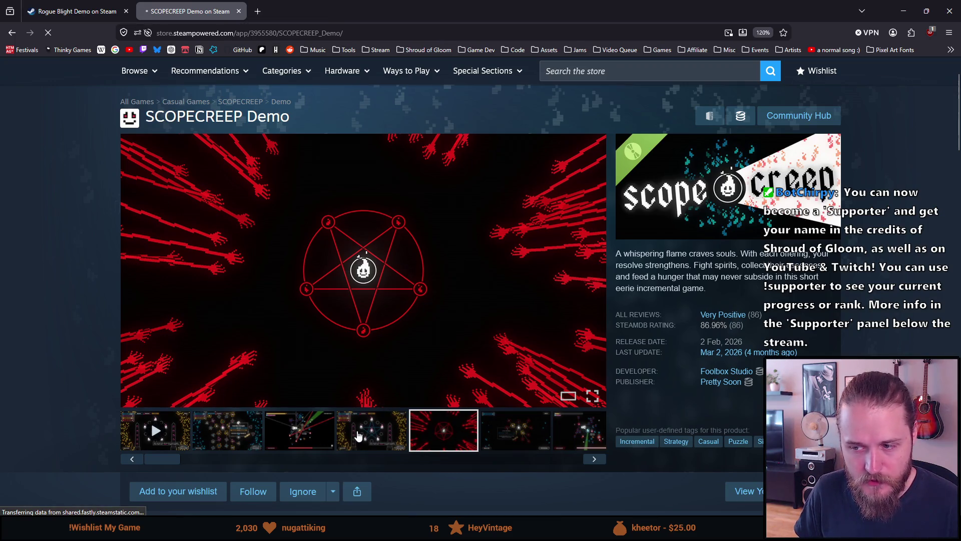
{"action": "left_click", "coordinate": [481, 425]}
{"action": "left_click", "coordinate": [552, 440]}
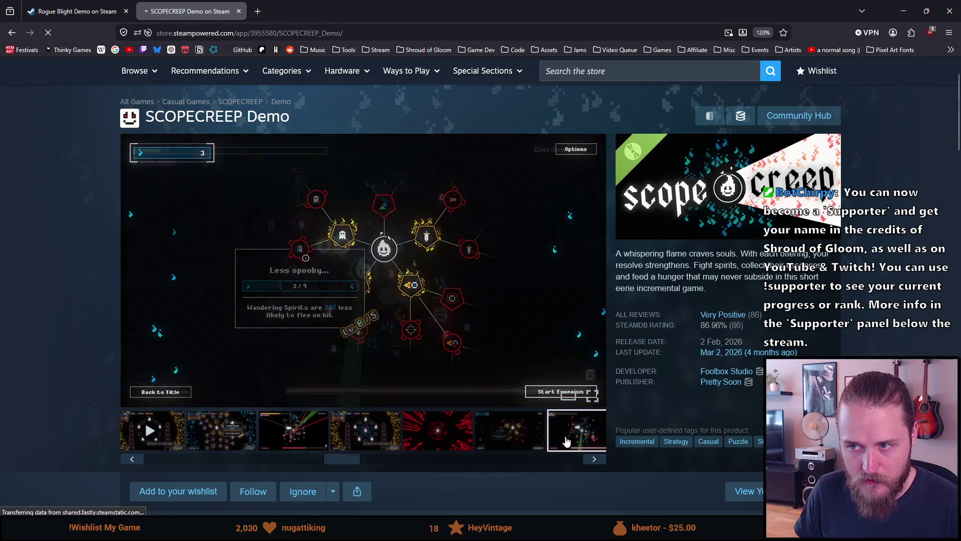
{"action": "left_click", "coordinate": [594, 459]}
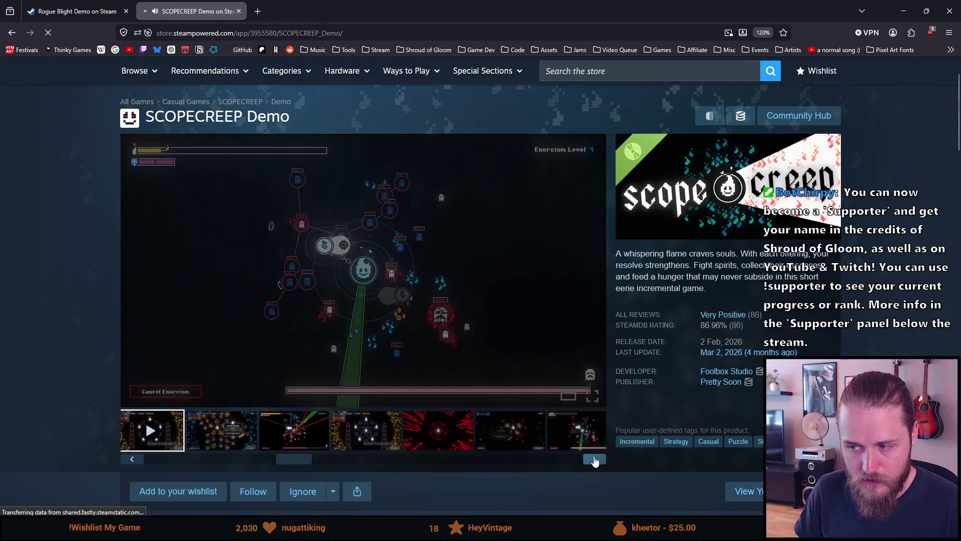
{"action": "left_click", "coordinate": [594, 459]}
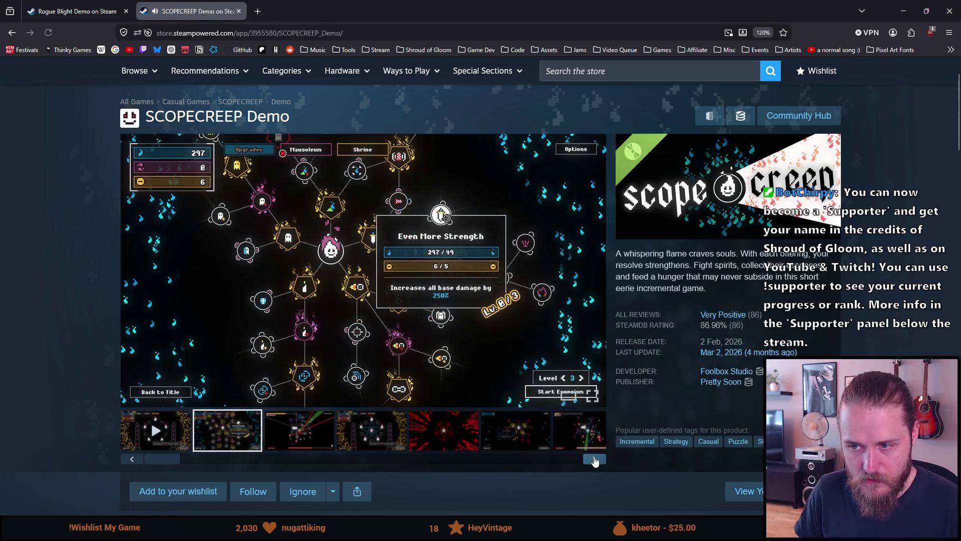
{"action": "left_click", "coordinate": [594, 458]}
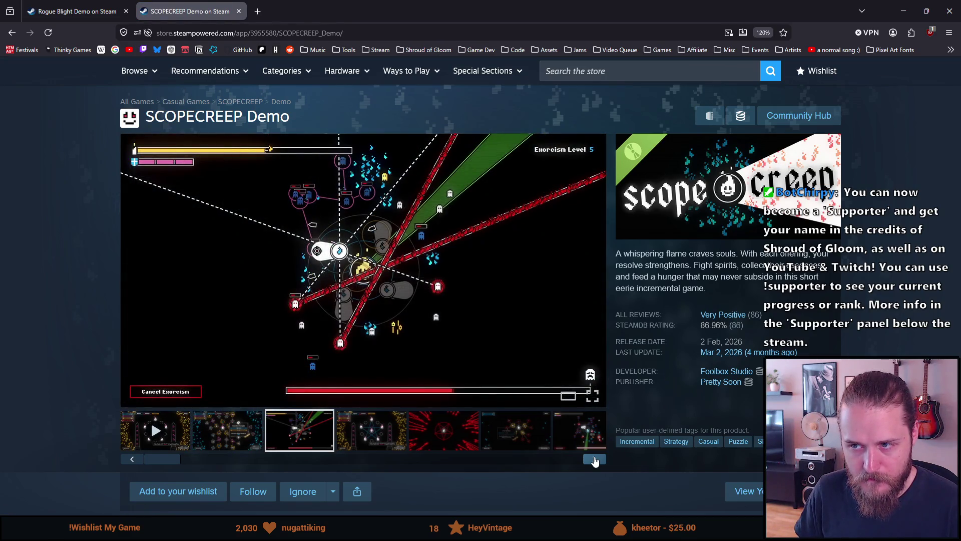
{"action": "left_click", "coordinate": [594, 459]}
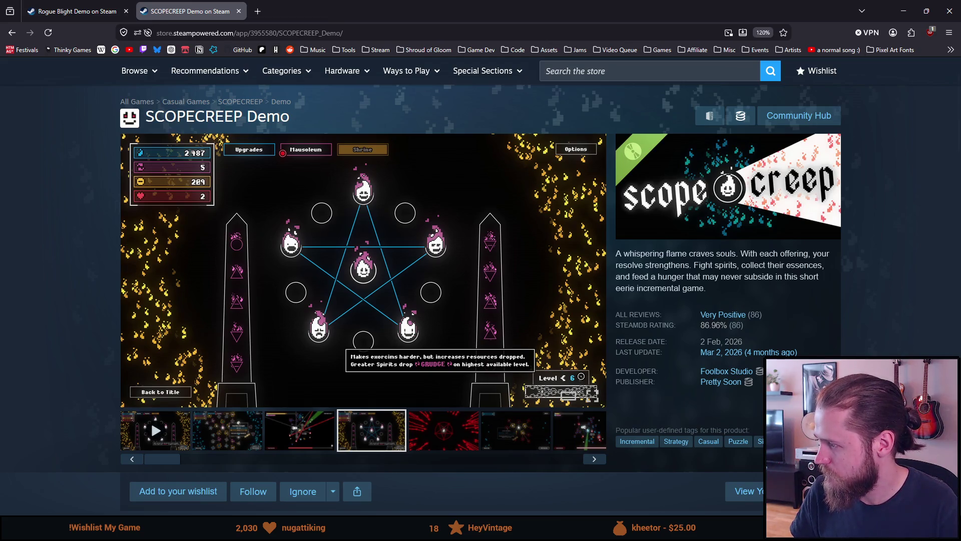
{"action": "left_click", "coordinate": [583, 71]}
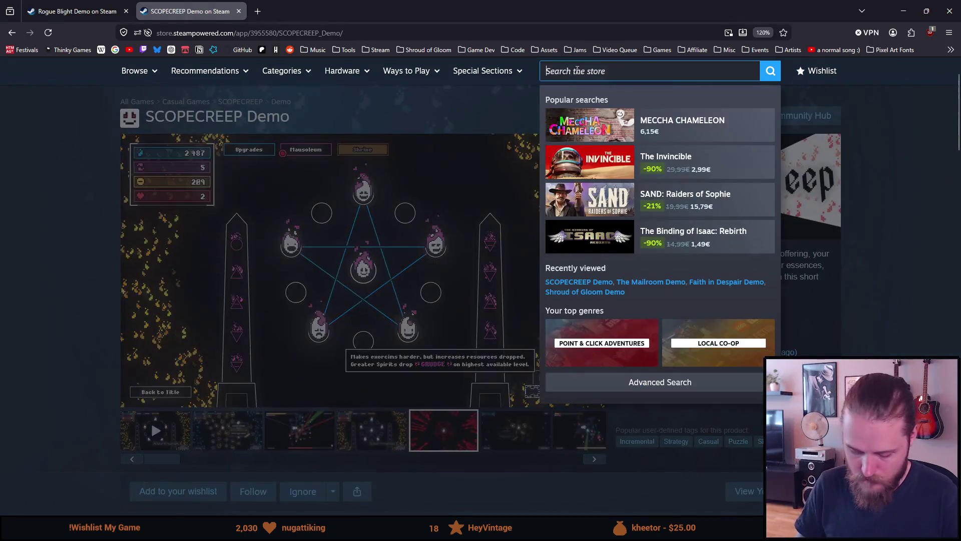
Step: Close the SCOPECREEP page and load the Shroud of Gloom Demo page from bookmarks
{"action": "left_click", "coordinate": [239, 12]}
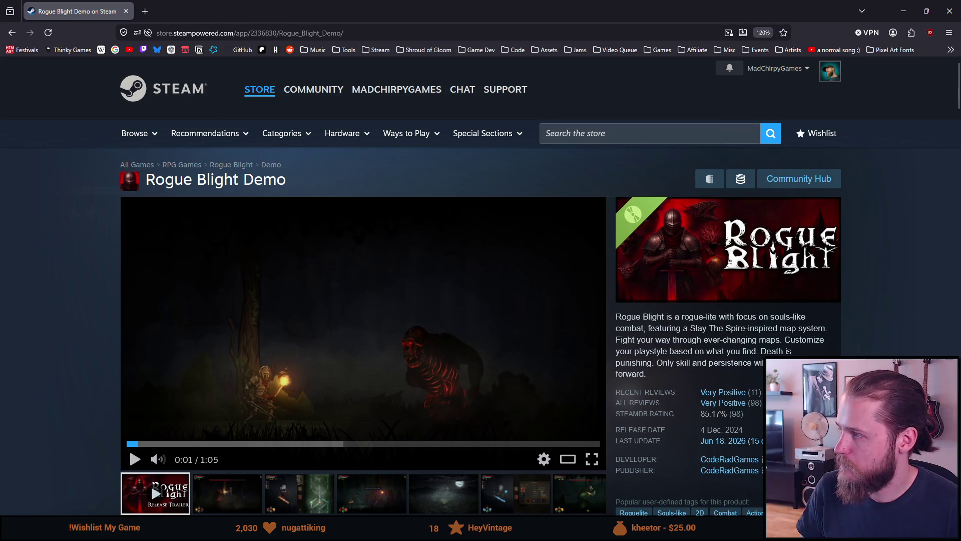
{"action": "left_click", "coordinate": [436, 52]}
{"action": "left_click", "coordinate": [426, 92]}
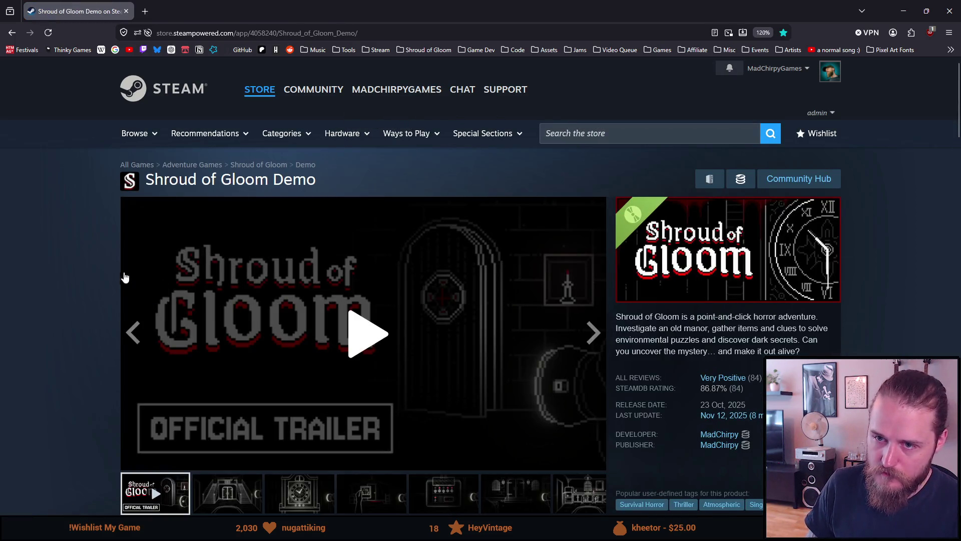
Step: Scroll through the Shroud of Gloom Demo page and drag across its media strip
{"action": "scroll", "coordinate": [111, 278], "scroll_direction": "down", "scroll_amount": 4}
{"action": "scroll", "coordinate": [110, 275], "scroll_direction": "up", "scroll_amount": 4}
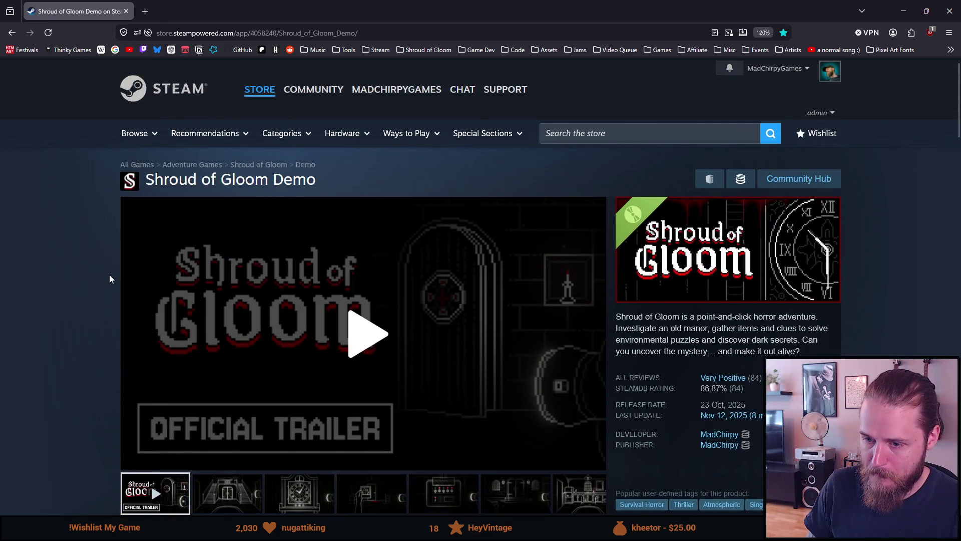
{"action": "scroll", "coordinate": [109, 279], "scroll_direction": "down", "scroll_amount": 4}
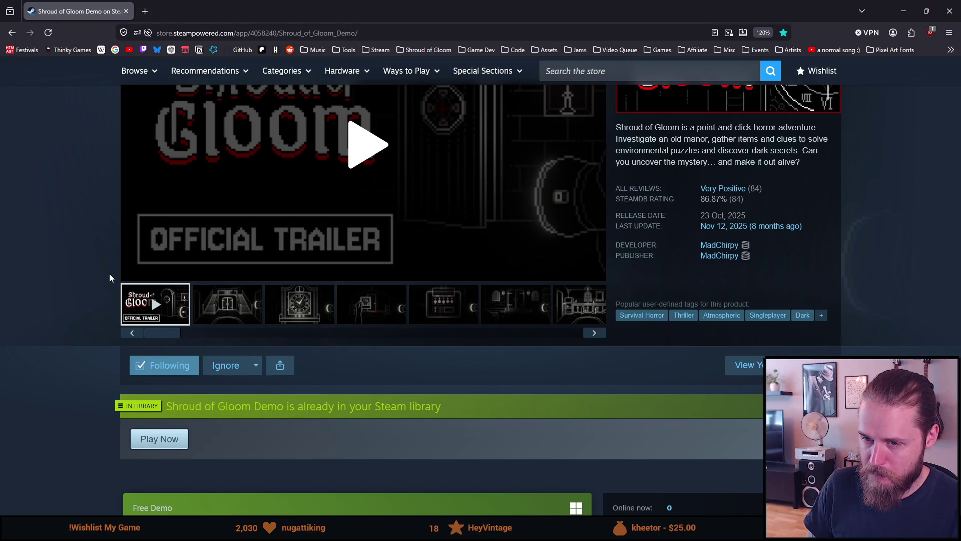
{"action": "scroll", "coordinate": [110, 273], "scroll_direction": "up", "scroll_amount": 1}
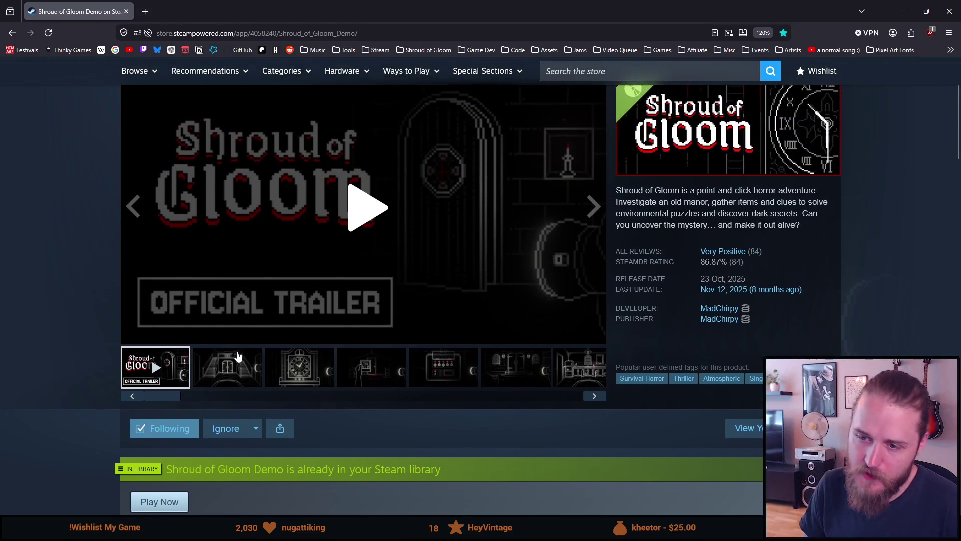
{"action": "left_click_drag", "start_coordinate": [167, 400], "coordinate": [418, 403]}
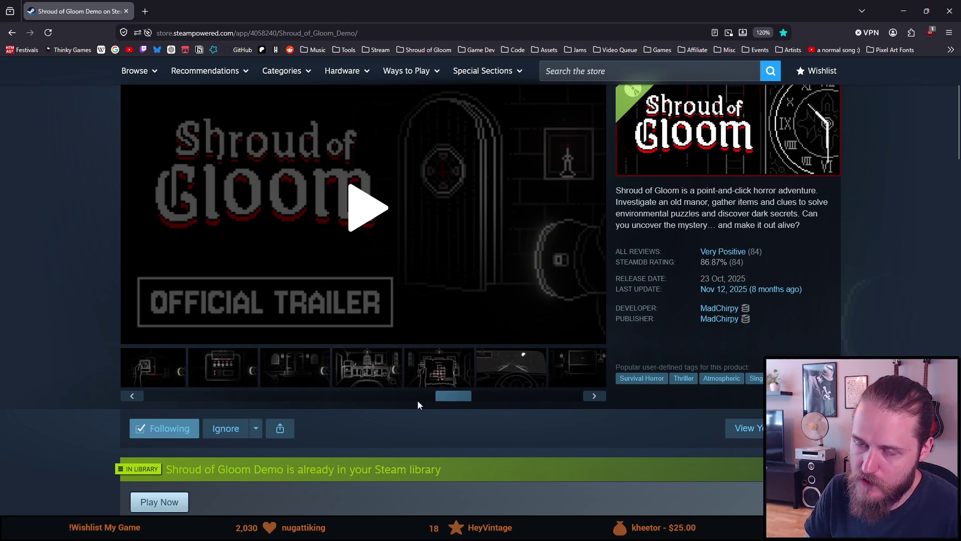
{"action": "left_click", "coordinate": [425, 50]}
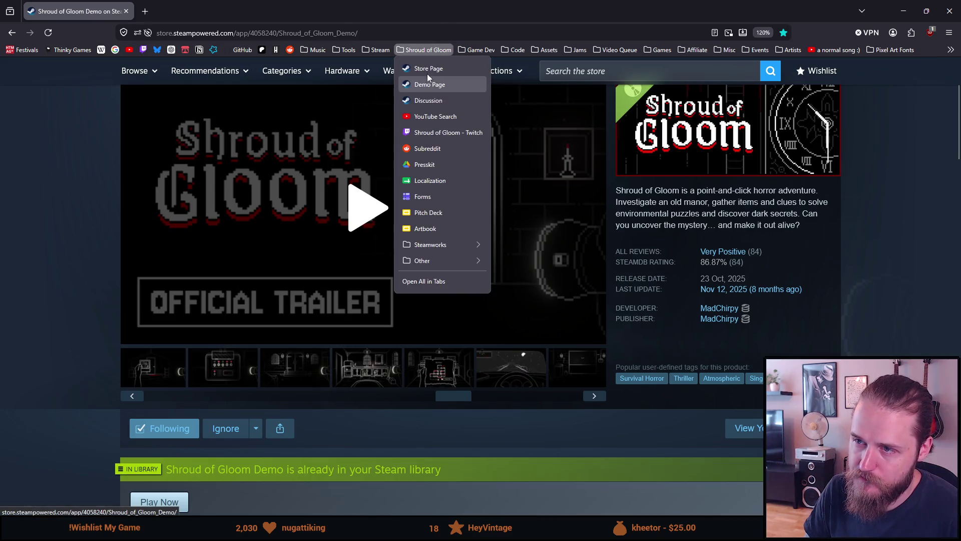
Step: Load the main Shroud of Gloom store page and view the computer-screen, dark room, chairs and red-table screenshots
{"action": "left_click", "coordinate": [429, 70]}
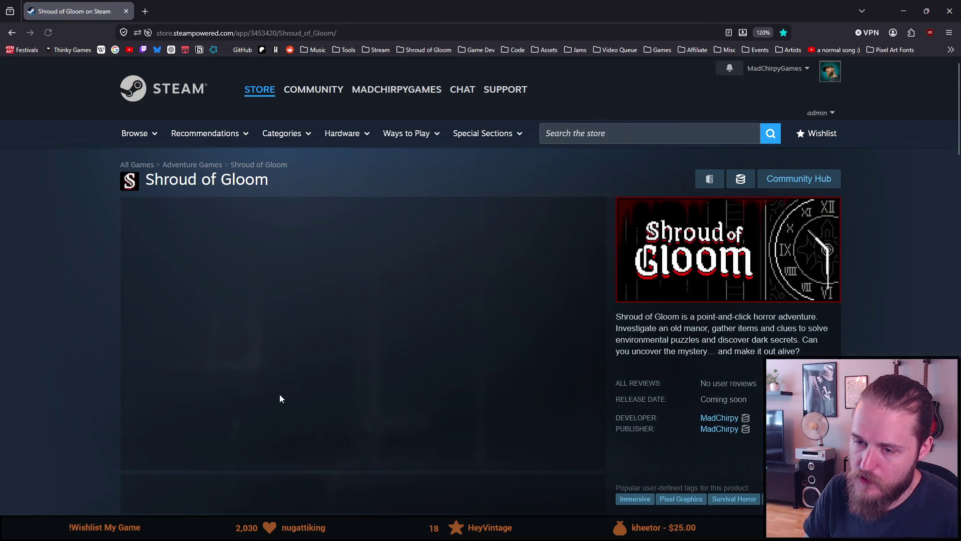
{"action": "scroll", "coordinate": [266, 401], "scroll_direction": "down", "scroll_amount": 1}
{"action": "left_click_drag", "start_coordinate": [162, 463], "coordinate": [419, 457]}
{"action": "left_click", "coordinate": [325, 438]}
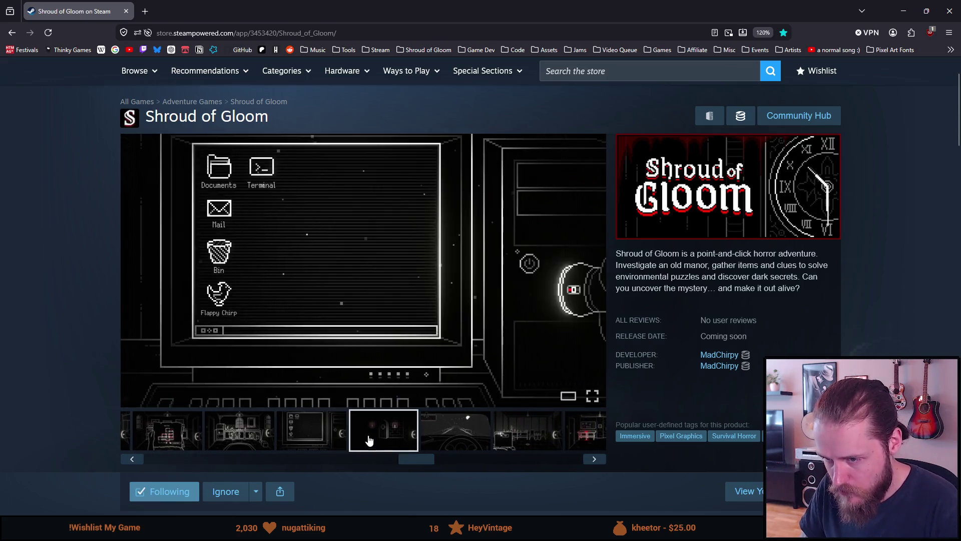
{"action": "left_click", "coordinate": [372, 440]}
{"action": "left_click", "coordinate": [453, 461]}
{"action": "left_click", "coordinate": [480, 441]}
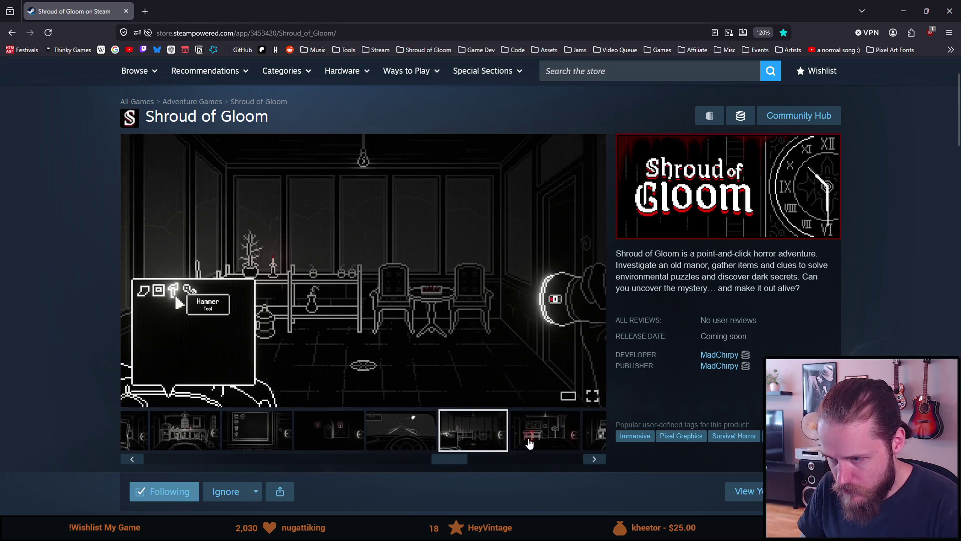
{"action": "left_click", "coordinate": [529, 442]}
Step: View the hand-holding-photo, clock, staircase and attic photo screenshots further along the strip
{"action": "mouse_move", "coordinate": [457, 457]}
{"action": "left_mouse_down"}
{"action": "mouse_move", "coordinate": [578, 457]}
{"action": "mouse_move", "coordinate": [436, 459]}
{"action": "mouse_move", "coordinate": [264, 431]}
{"action": "mouse_move", "coordinate": [164, 436]}
{"action": "left_mouse_up"}
{"action": "left_click", "coordinate": [391, 427]}
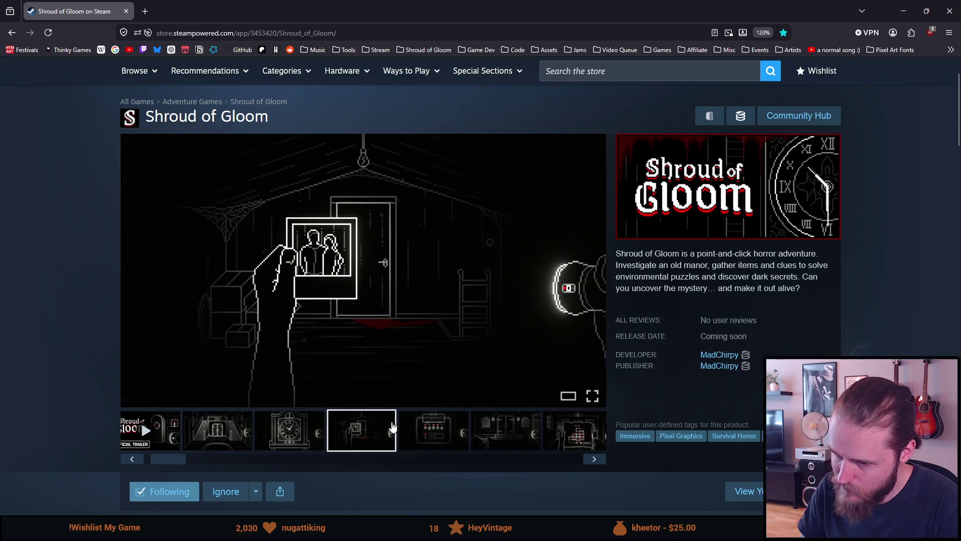
{"action": "left_click", "coordinate": [285, 432]}
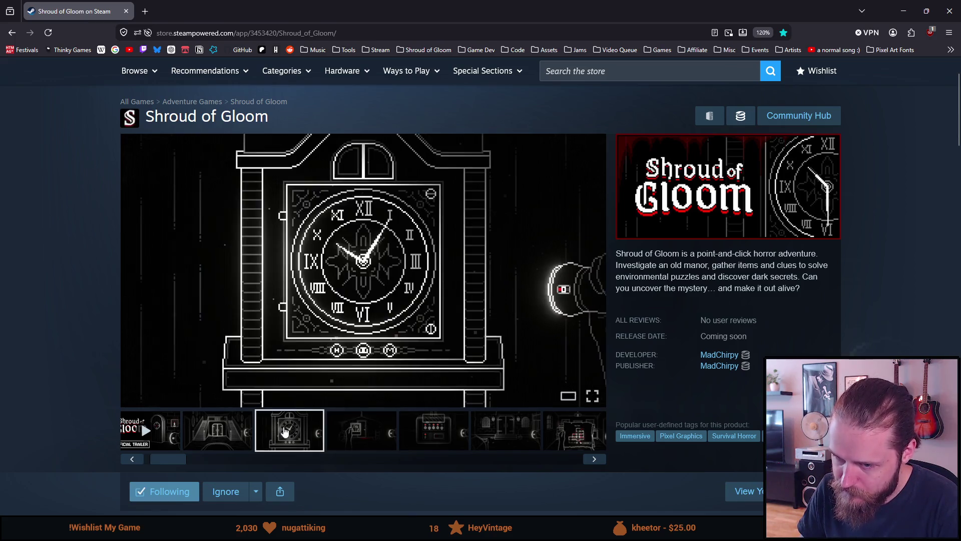
{"action": "left_click", "coordinate": [219, 436]}
{"action": "mouse_move", "coordinate": [180, 465]}
{"action": "left_mouse_down"}
{"action": "mouse_move", "coordinate": [581, 458]}
{"action": "mouse_move", "coordinate": [146, 461]}
{"action": "left_mouse_up"}
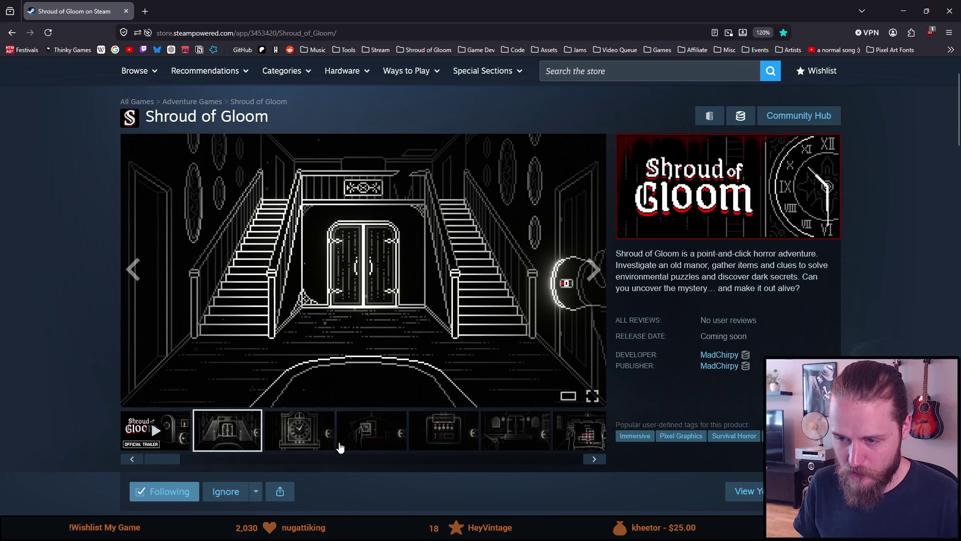
{"action": "left_click", "coordinate": [365, 446]}
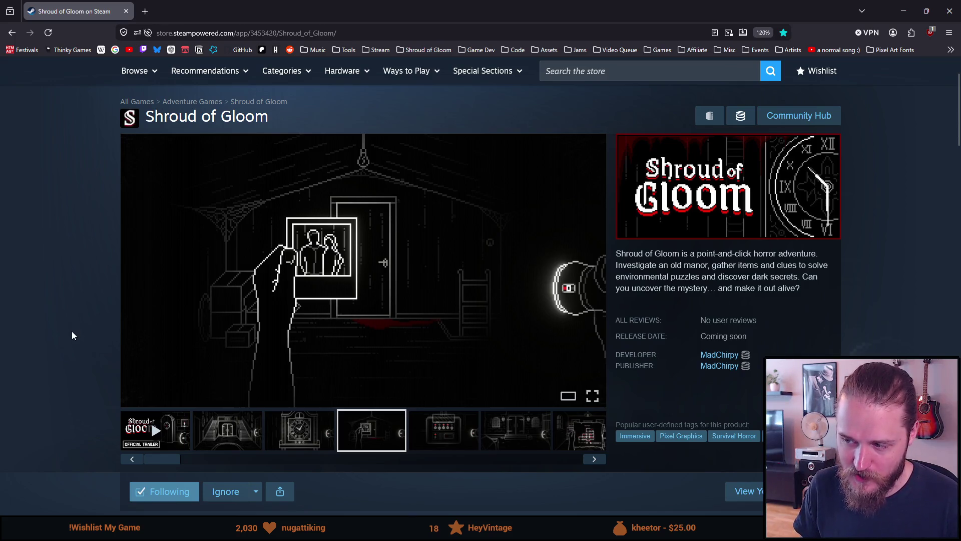
{"action": "scroll", "coordinate": [72, 335], "scroll_direction": "down", "scroll_amount": 7}
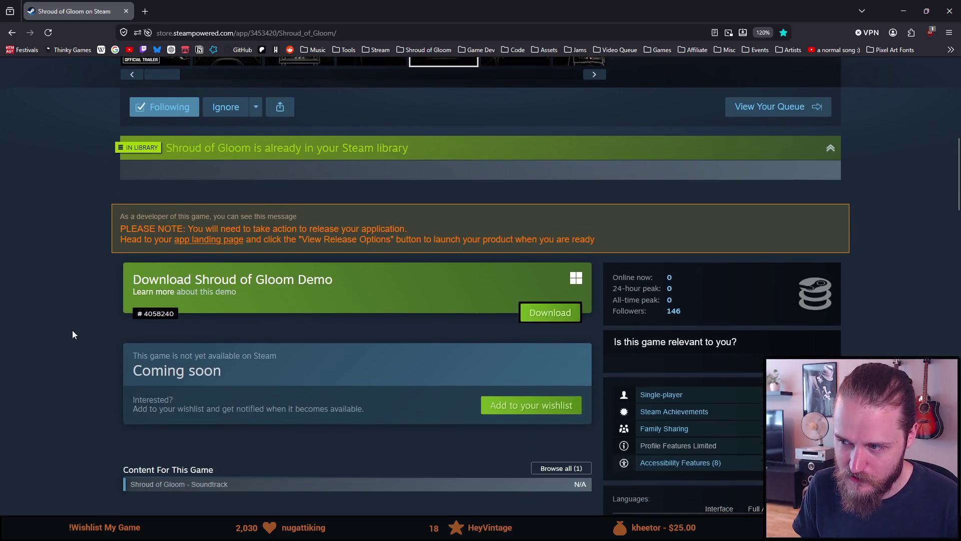
{"action": "scroll", "coordinate": [73, 331], "scroll_direction": "down", "scroll_amount": 10}
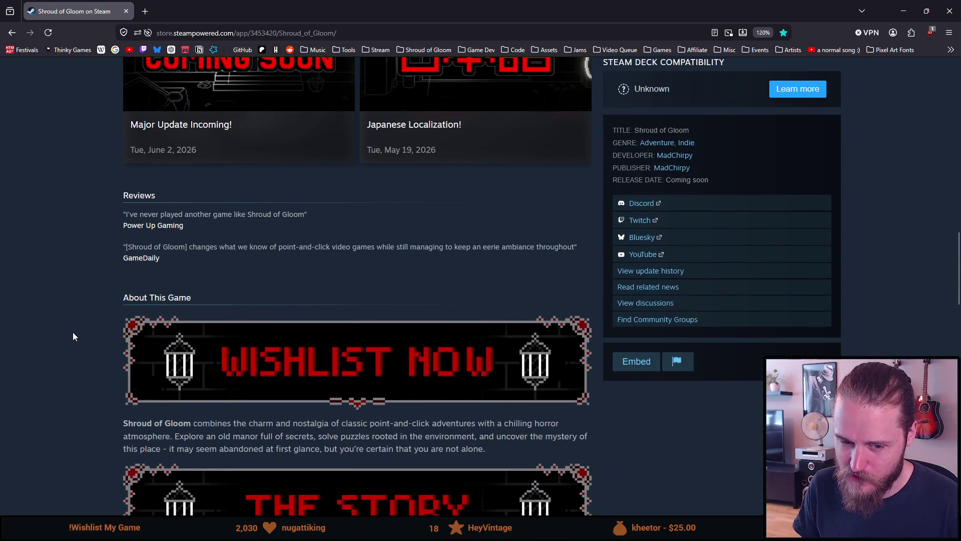
{"action": "scroll", "coordinate": [73, 332], "scroll_direction": "up", "scroll_amount": 17}
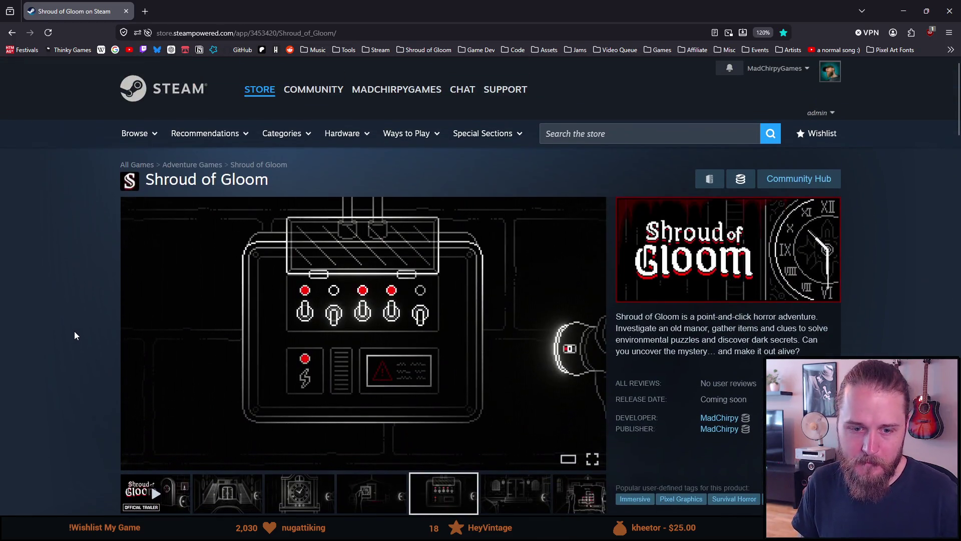